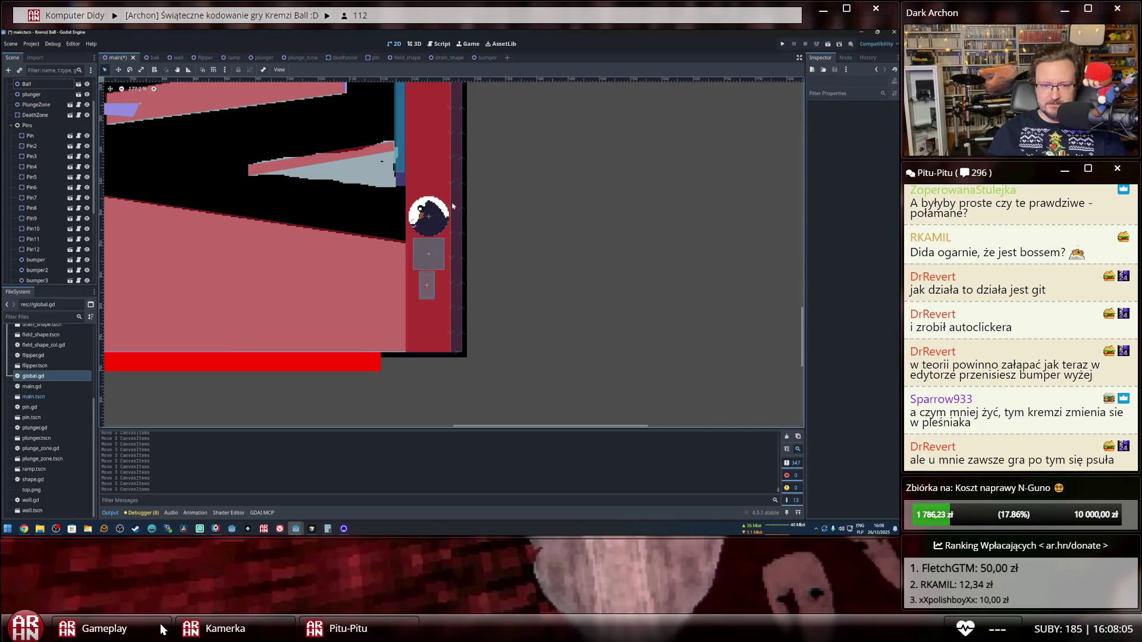
# Nudge the Ball down, deselect it, and dismiss the accidental new-node dialog.
pyautogui.press('Down')
pyautogui.press('Down')
pyautogui.press('Down')
pyautogui.press('Down')
pyautogui.press('Down')
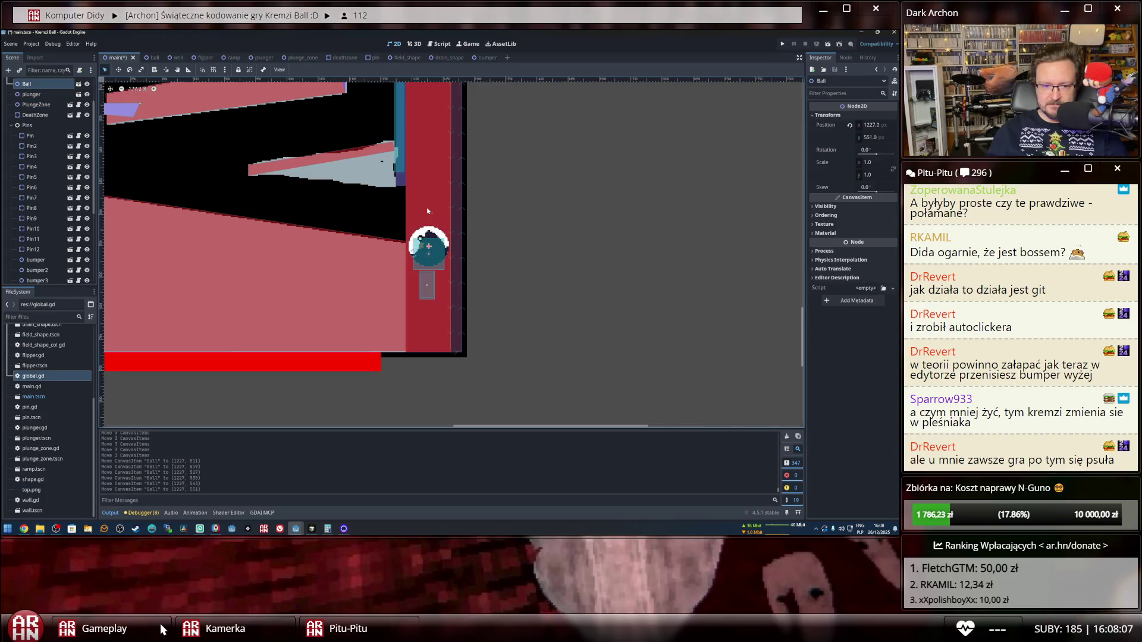
pyautogui.click(495, 264)
pyautogui.scroll(-4, 556, 264)
pyautogui.scroll(-2, 596, 256)
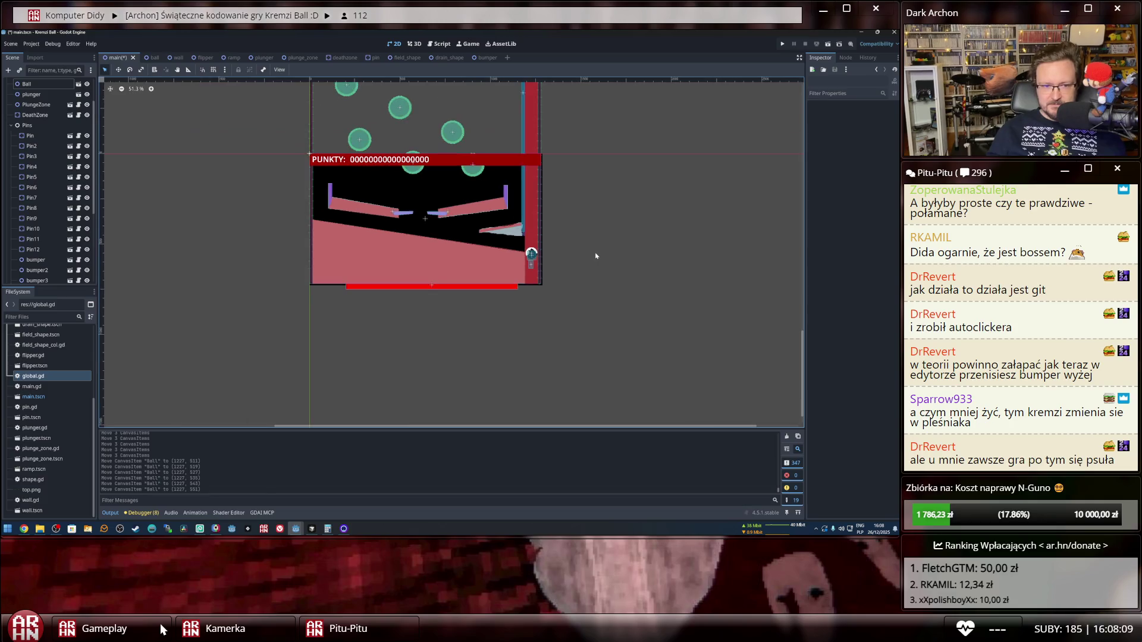
pyautogui.hotkey('ctrl', 'a')
pyautogui.press('Escape')
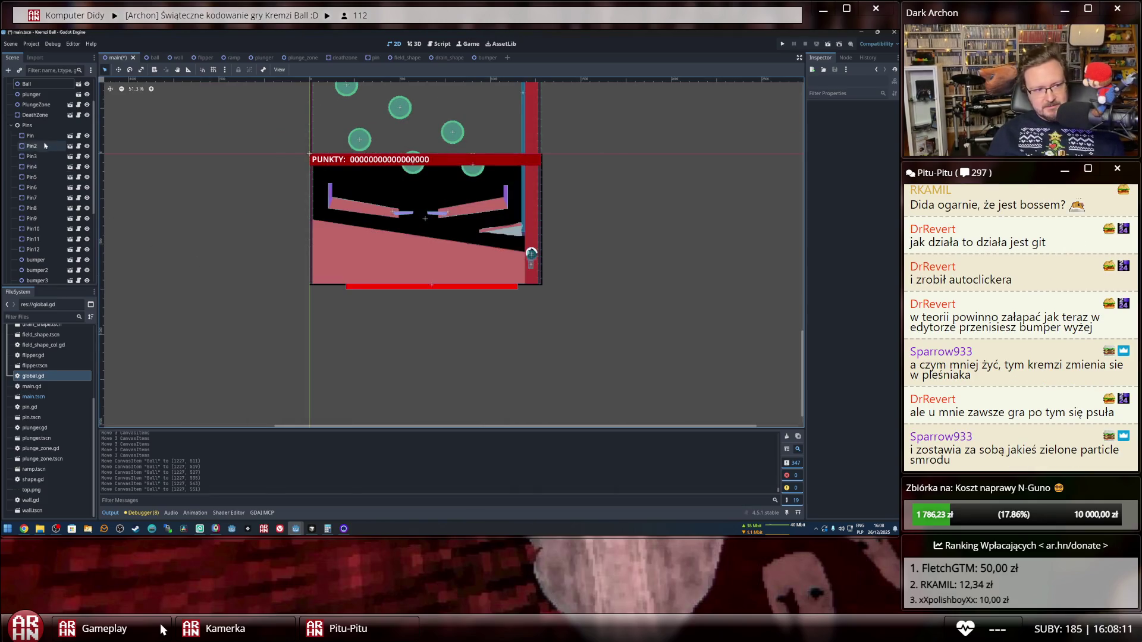
# Collapse Pins and shift the FieldShape-through-Wall playfield nodes down two steps.
pyautogui.click(10, 126)
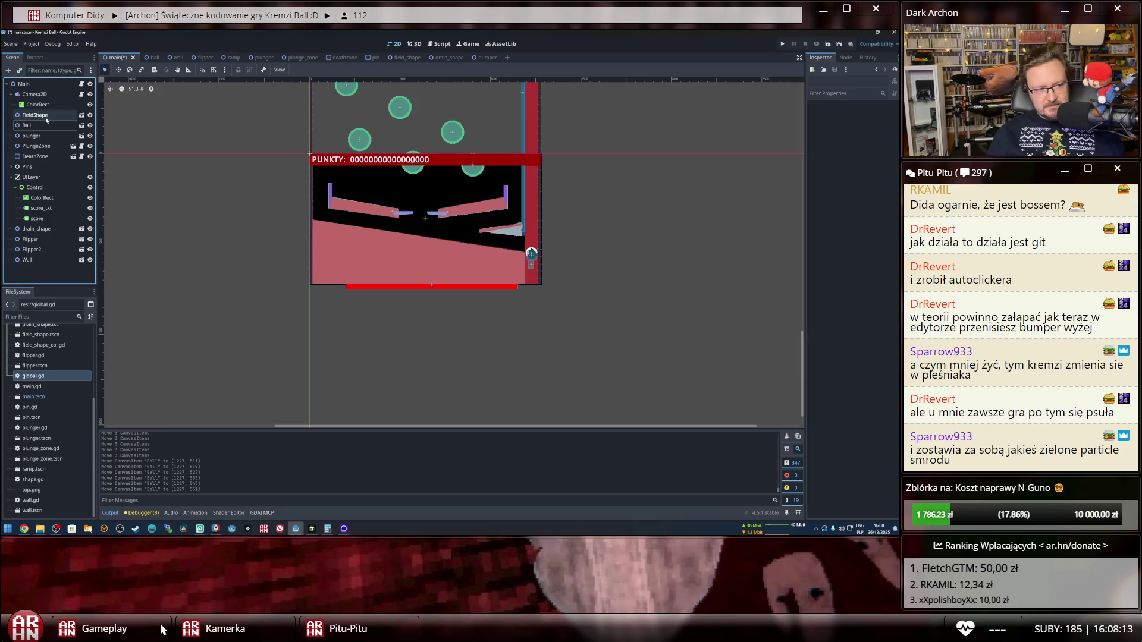
pyautogui.click(33, 115)
pyautogui.keyDown('shift'); pyautogui.click(43, 261); pyautogui.keyUp('shift')
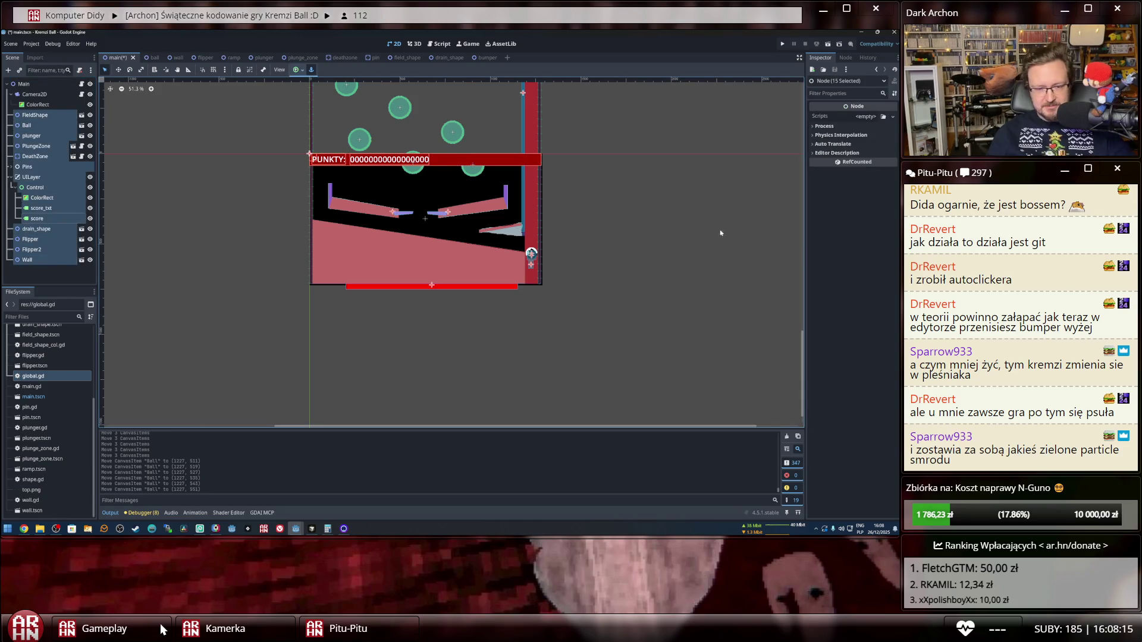
pyautogui.press('Down')
pyautogui.press('Down')
pyautogui.press('Down')
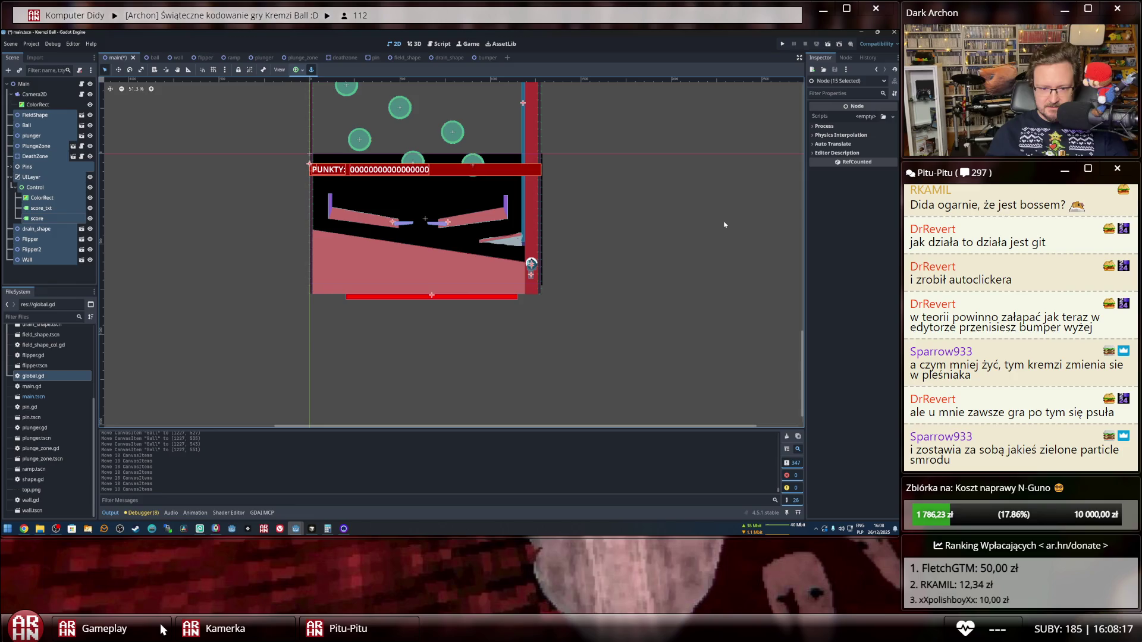
pyautogui.press('Down')
pyautogui.press('Down')
pyautogui.press('Down')
pyautogui.press('Down')
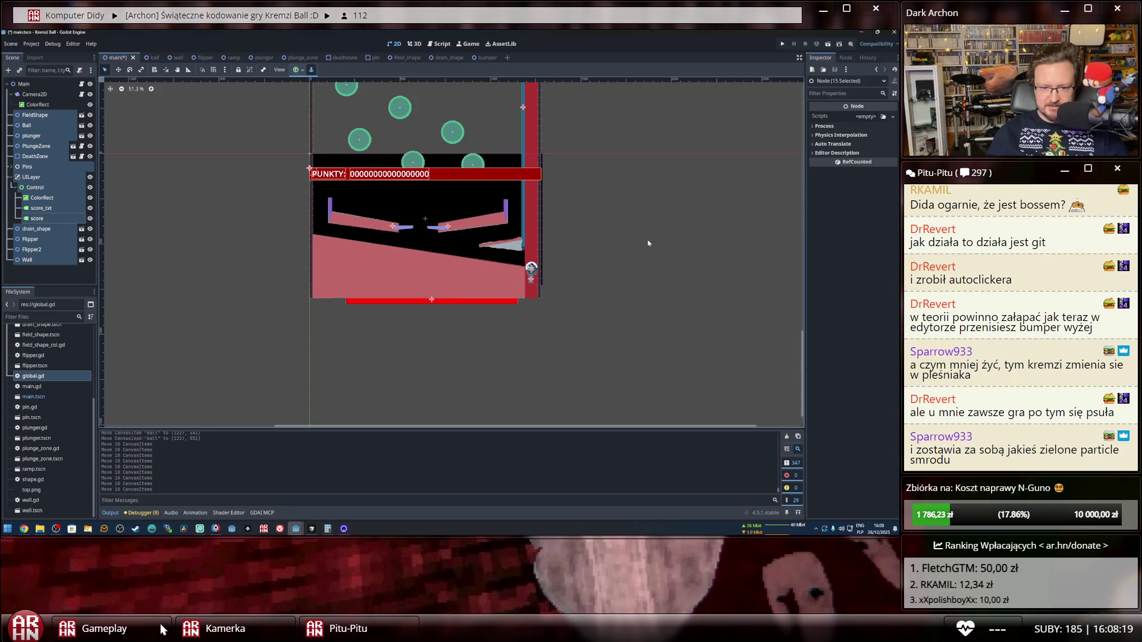
pyautogui.click(630, 239)
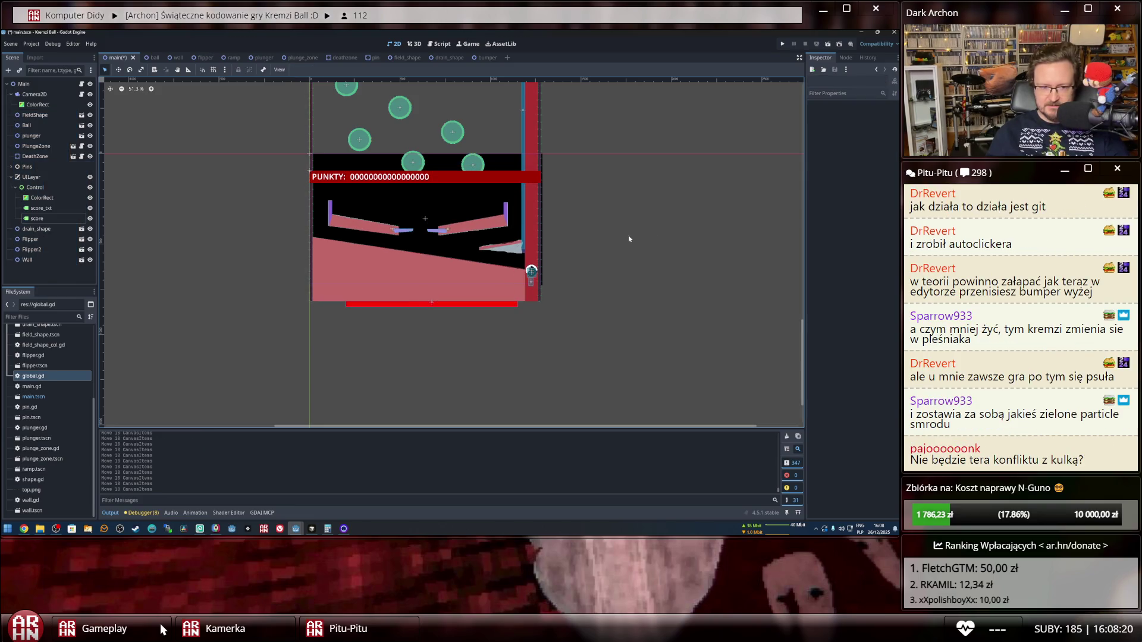
# Move the red score bar up to the top edge of the field.
pyautogui.click(499, 172)
pyautogui.press('Up')
pyautogui.press('Up')
pyautogui.press('Up')
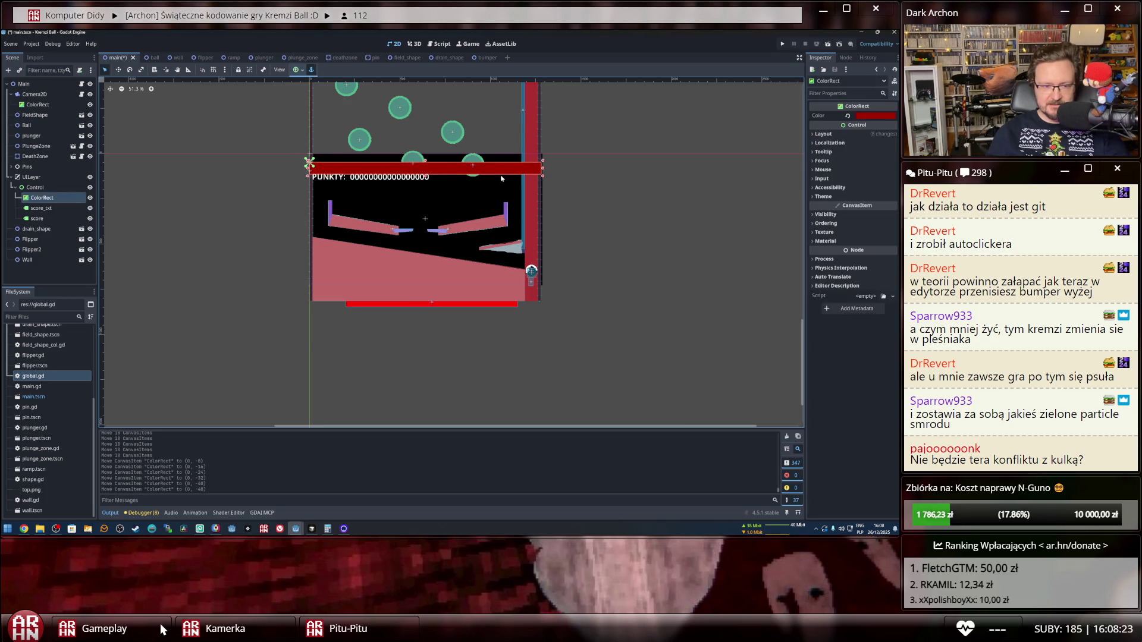
pyautogui.press('Up')
pyautogui.press('Up')
pyautogui.press('Up')
# Move the PUNKTY label and score number up into the red bar, then save main.tscn.
pyautogui.click(327, 177)
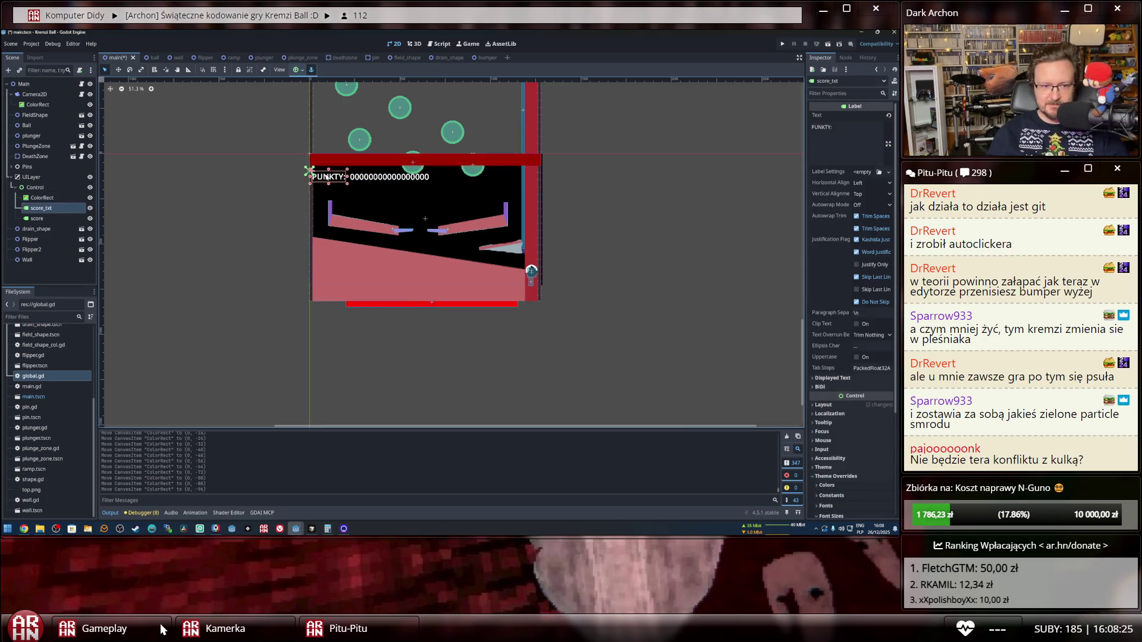
pyautogui.keyDown('shift'); pyautogui.click(370, 179); pyautogui.keyUp('shift')
pyautogui.press('Up')
pyautogui.press('Up')
pyautogui.press('Up')
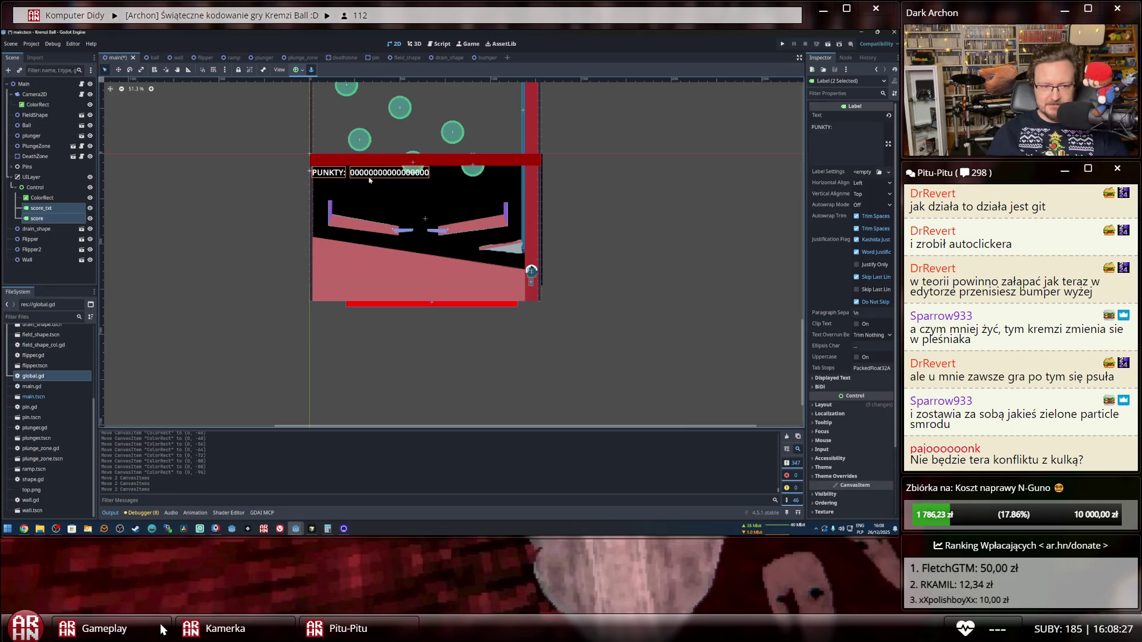
pyautogui.press('Up')
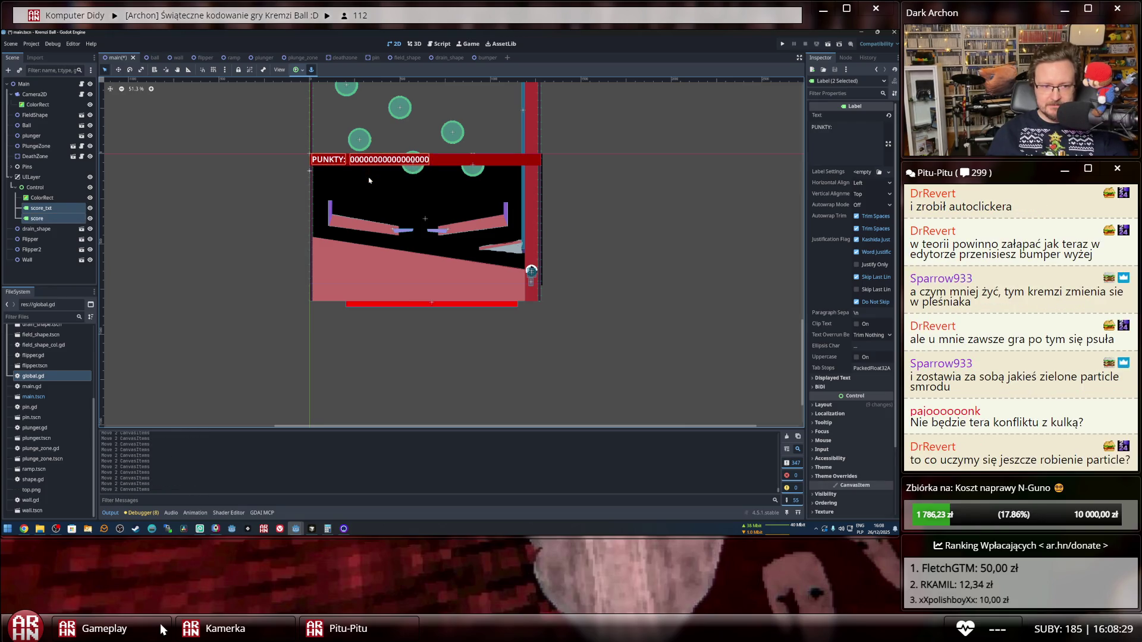
pyautogui.click(696, 235)
pyautogui.hotkey('ctrl', 's')
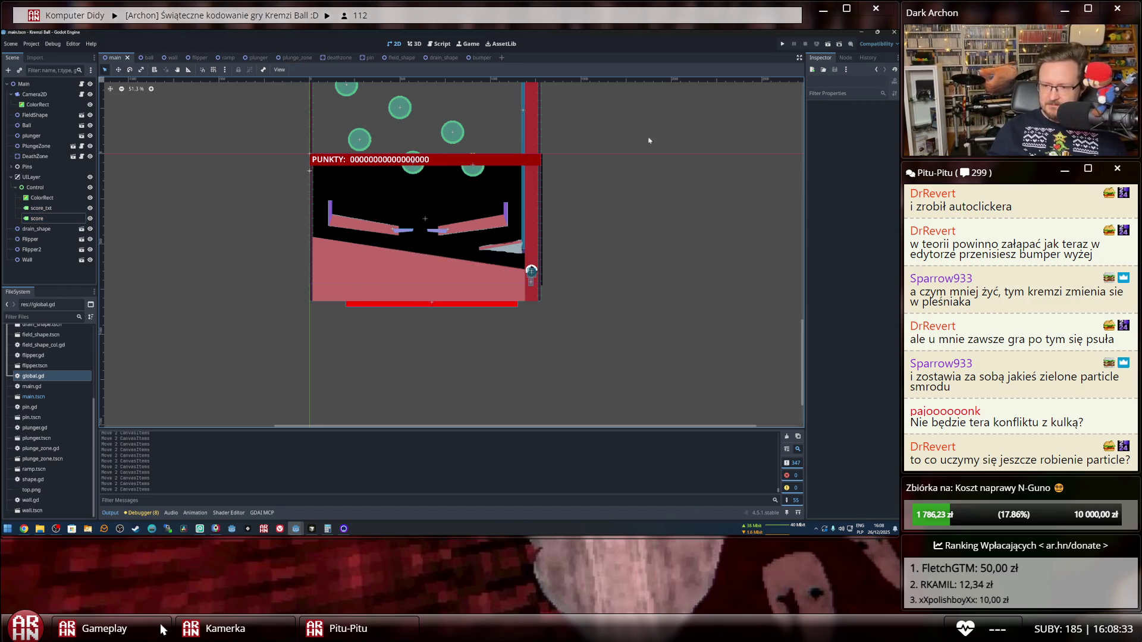
# Run the project with F5, launch the ball and flip it until PUNKTY reaches 110.
pyautogui.press('F5')
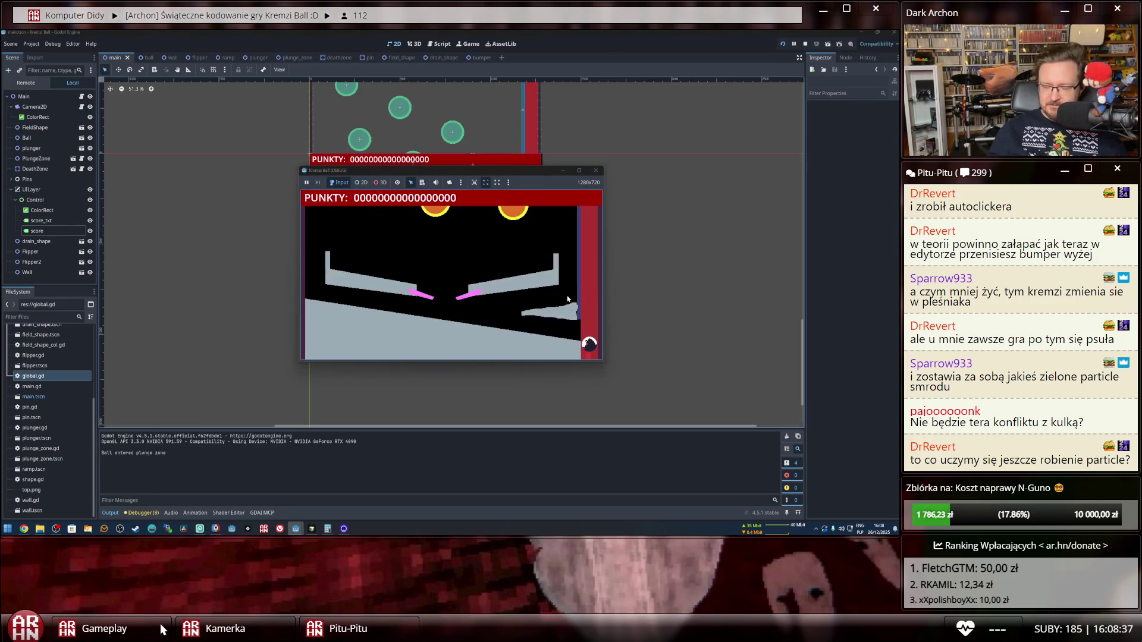
pyautogui.press('space')
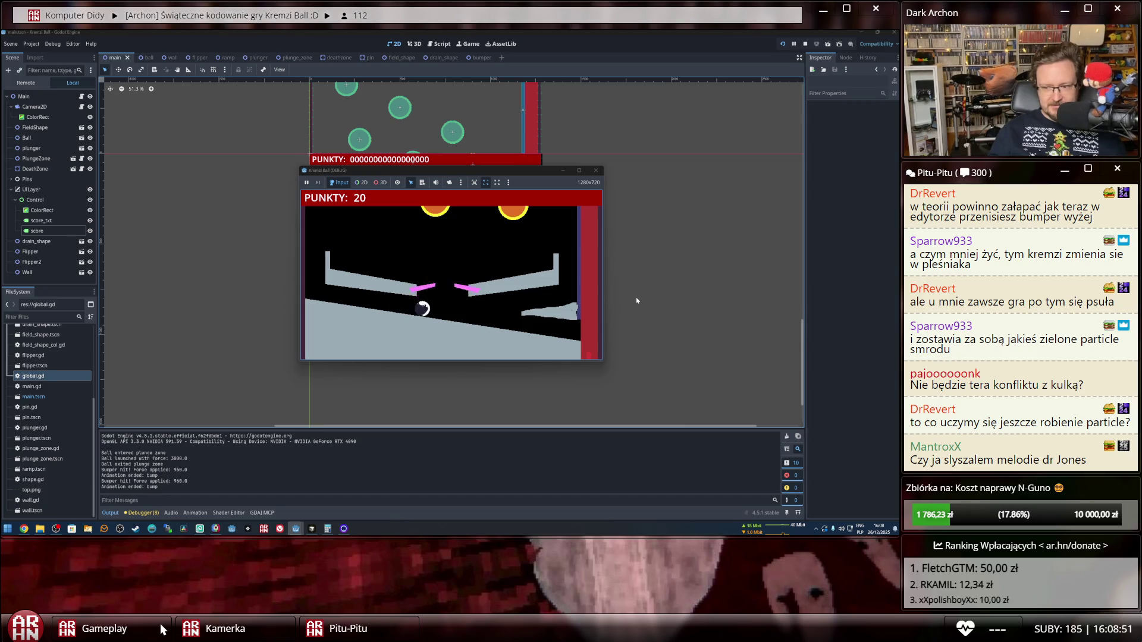
pyautogui.press('Right')
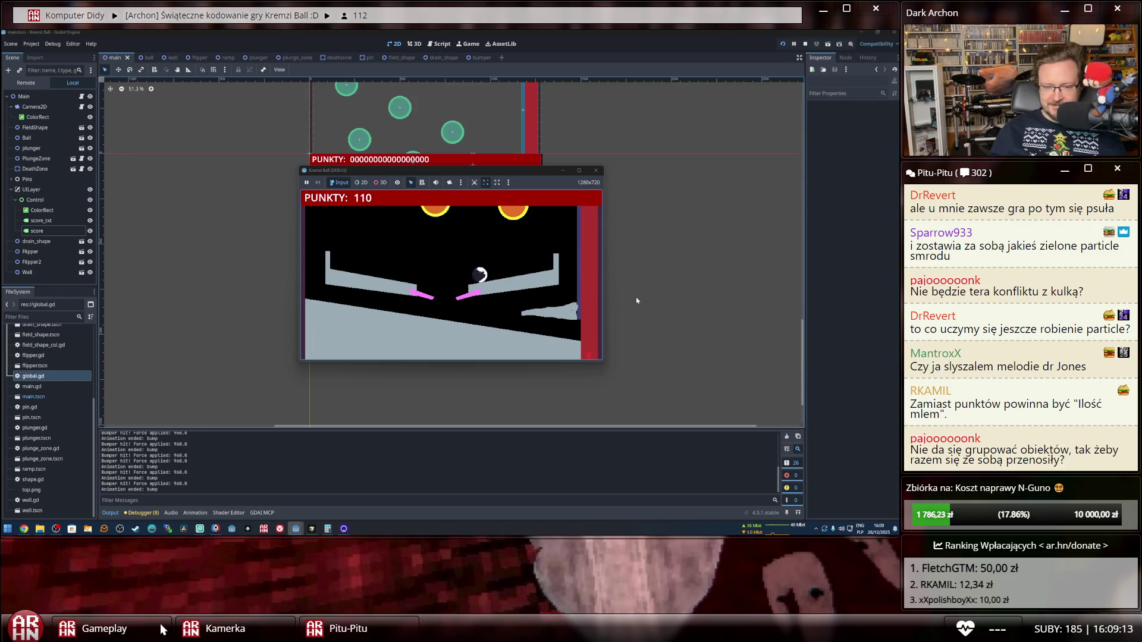
# Keep the ball in play with the flippers until the score climbs to 260.
pyautogui.press('space')
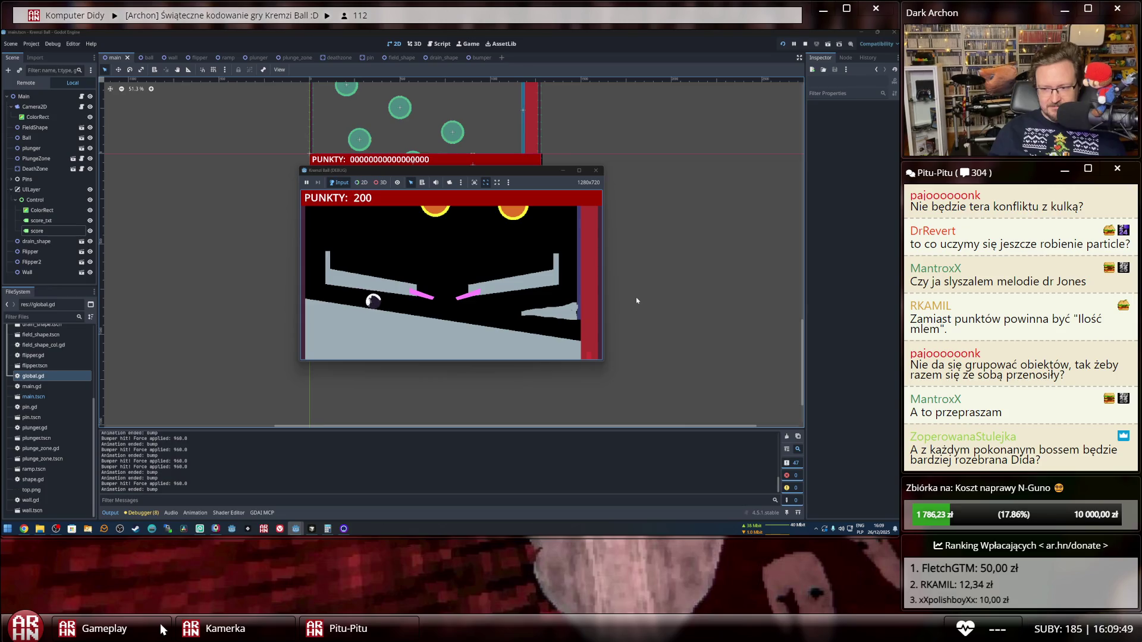
pyautogui.press('space')
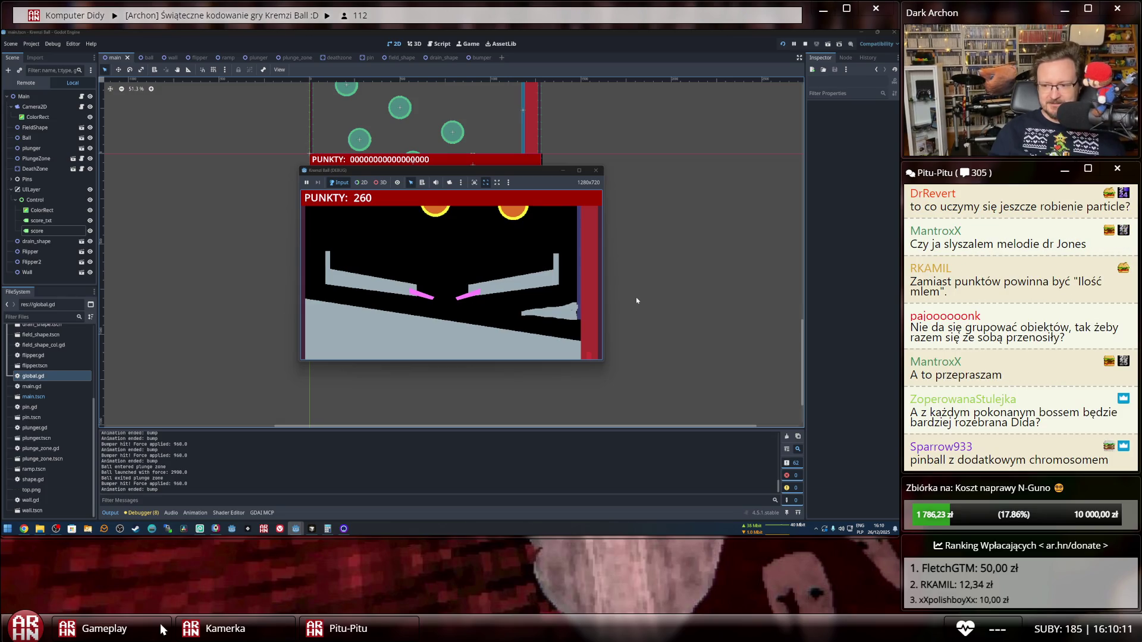
# Restart the game, launch the ball and work both flippers until PUNKTY reaches 150.
pyautogui.click(601, 172)
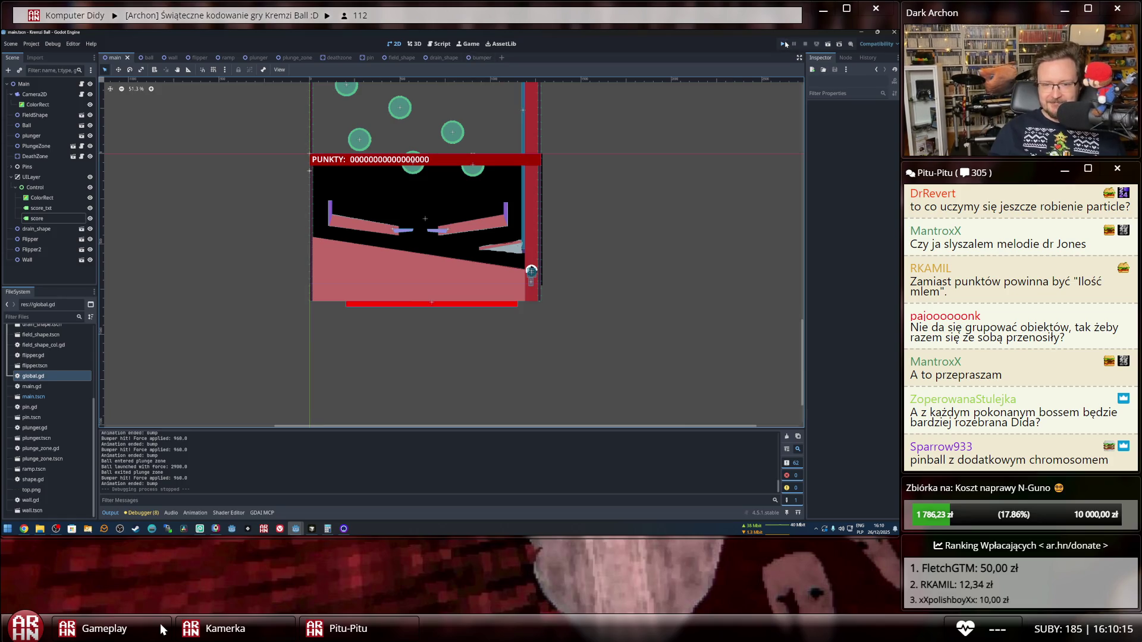
pyautogui.click(784, 45)
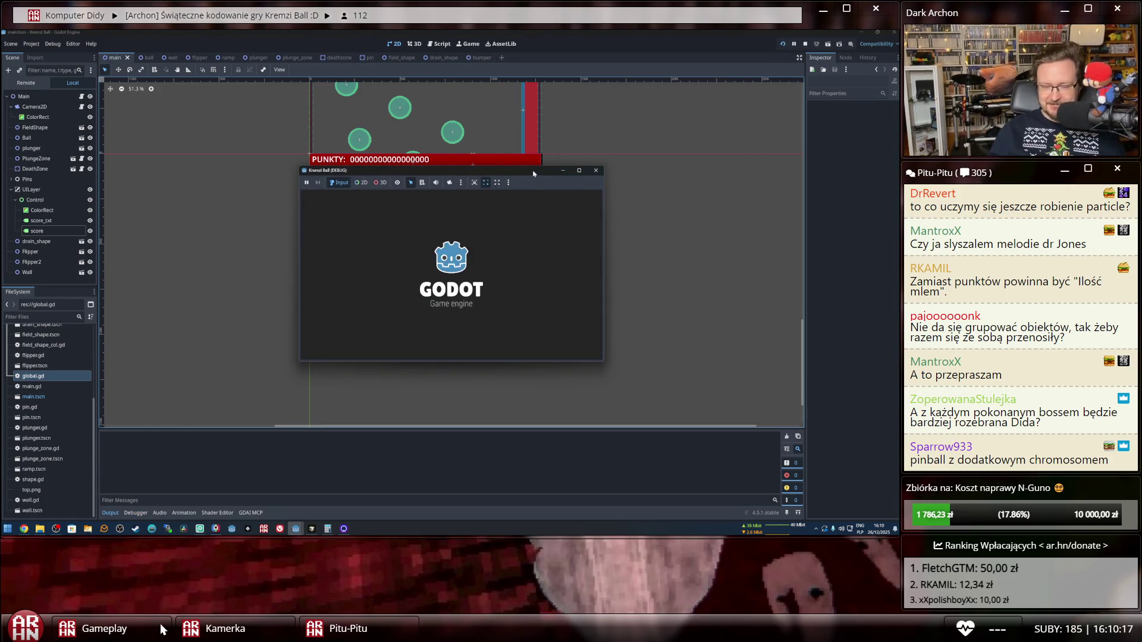
pyautogui.press('space')
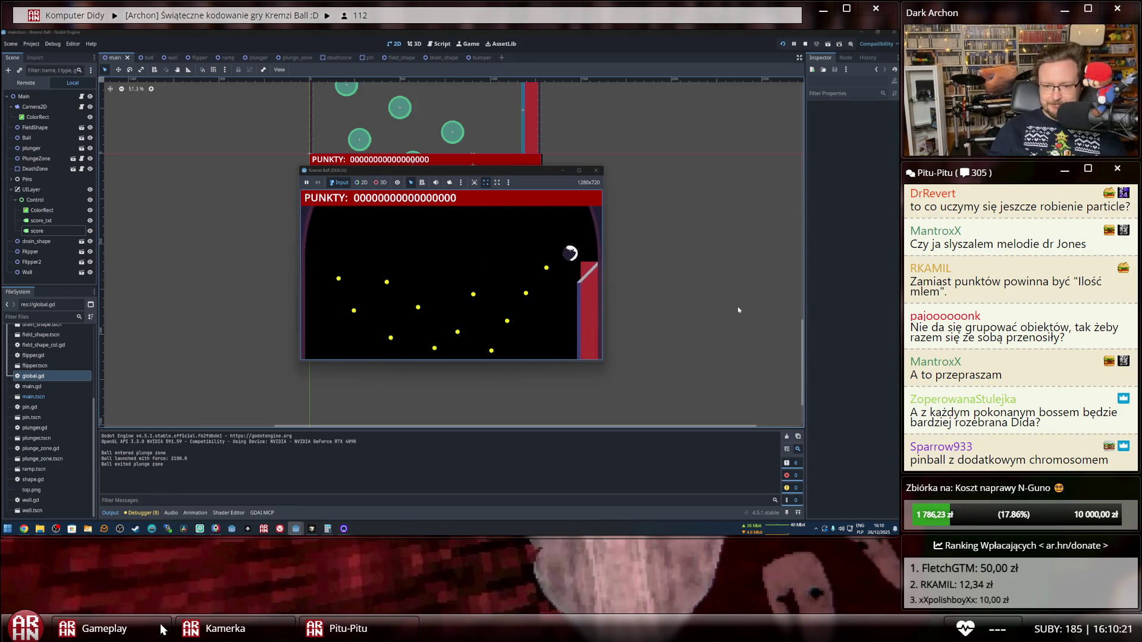
pyautogui.press('Right')
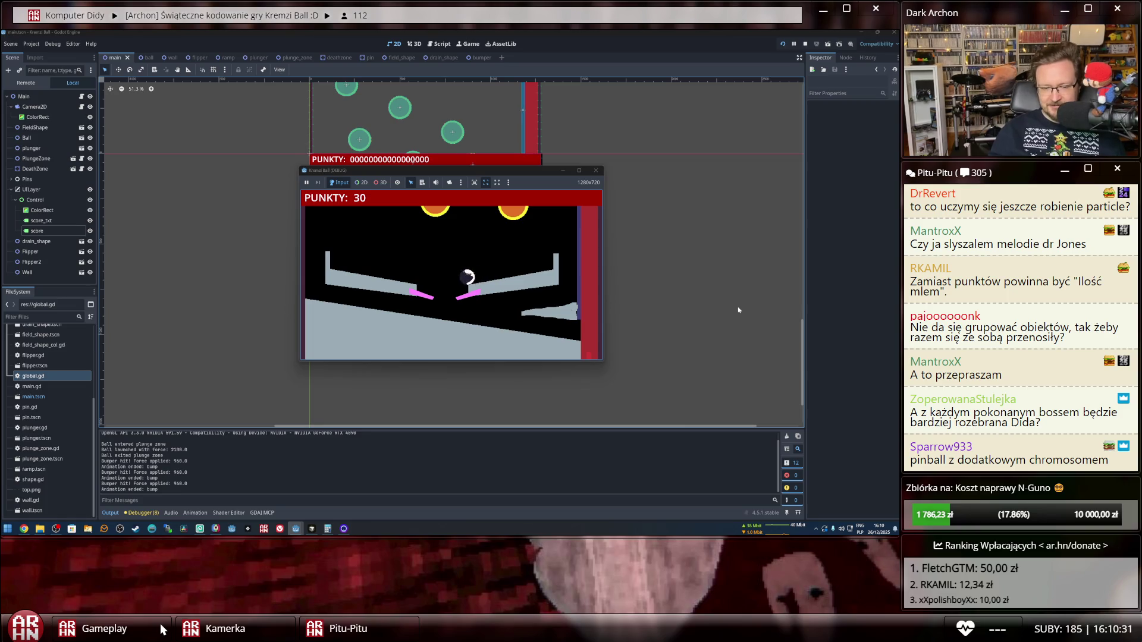
pyautogui.press('Right')
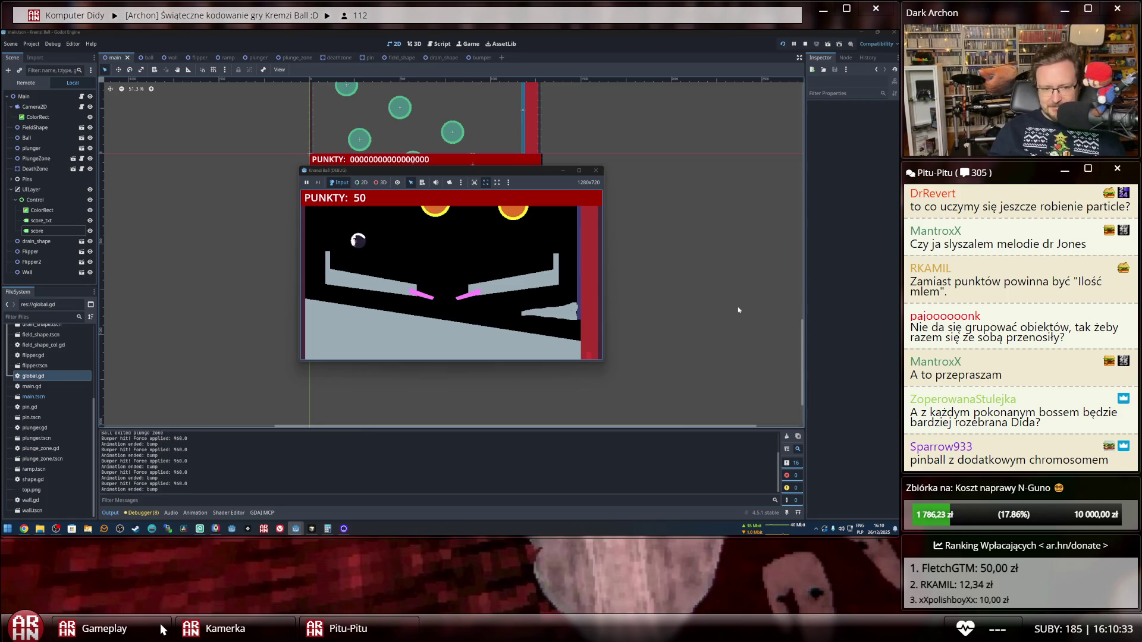
pyautogui.press('Left')
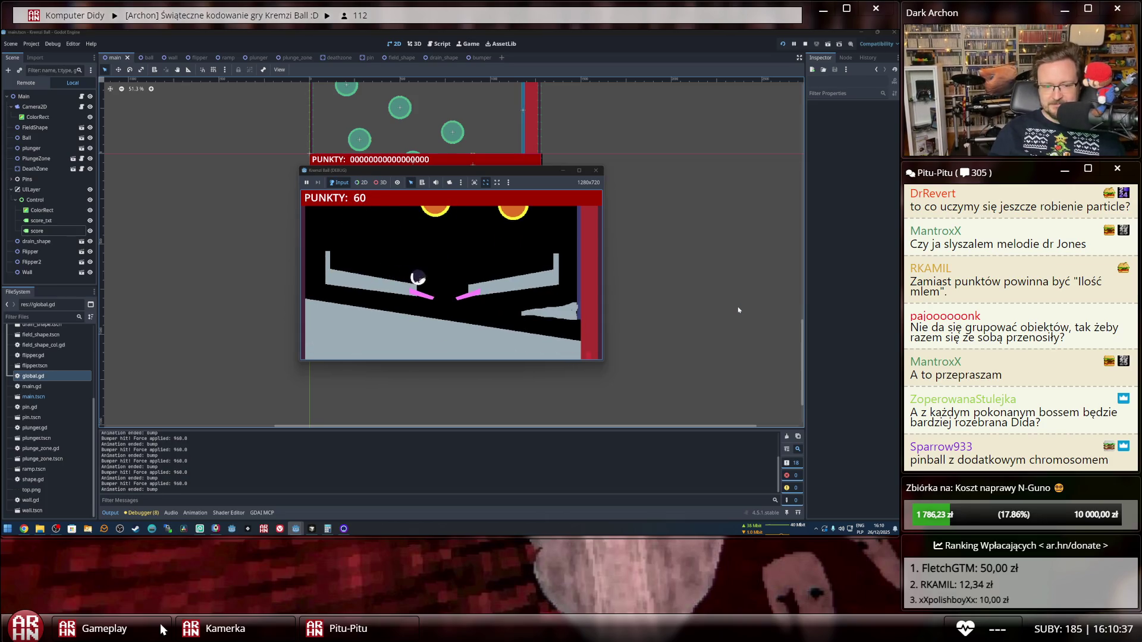
pyautogui.press('Left')
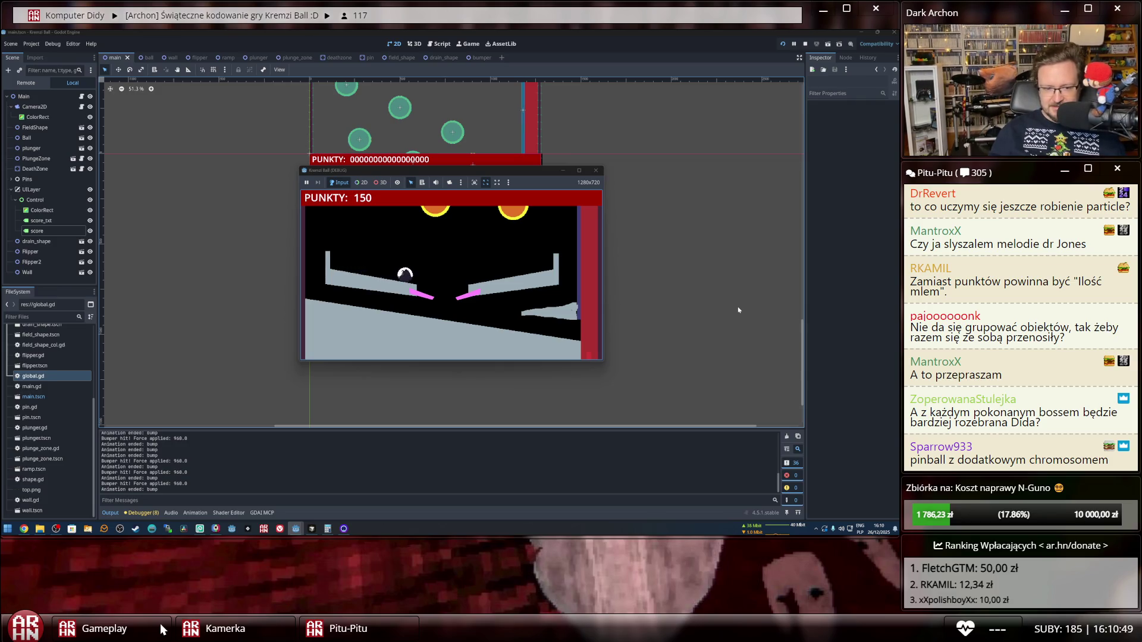
# Flip the ball until the score hits 240, then drag the game window slightly right.
pyautogui.press('Left')
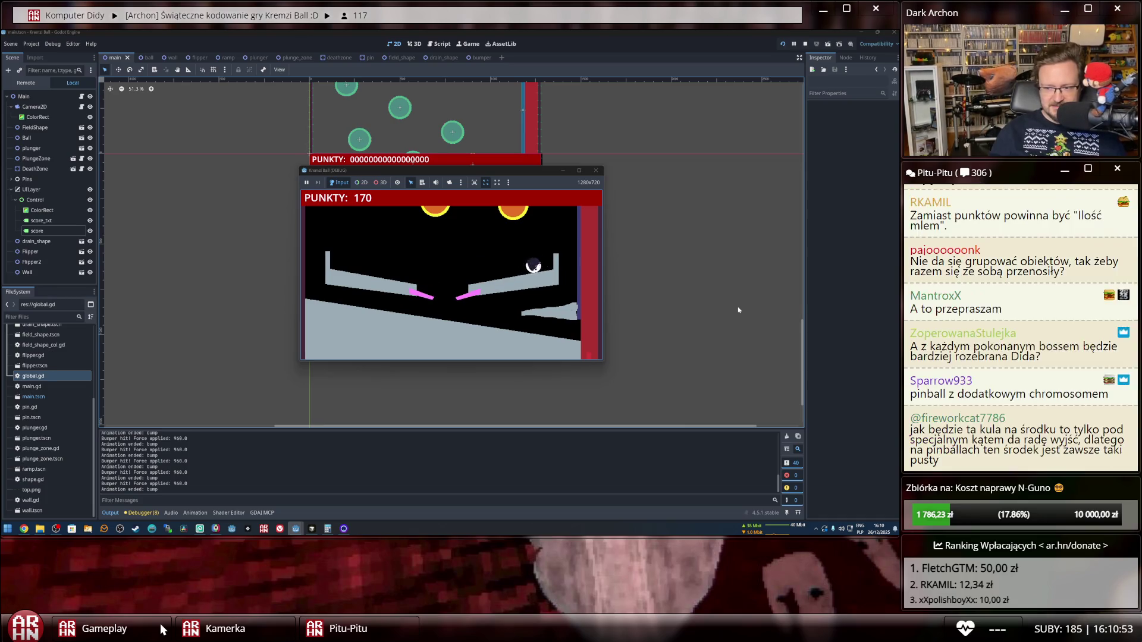
pyautogui.press('Left')
pyautogui.press('Right')
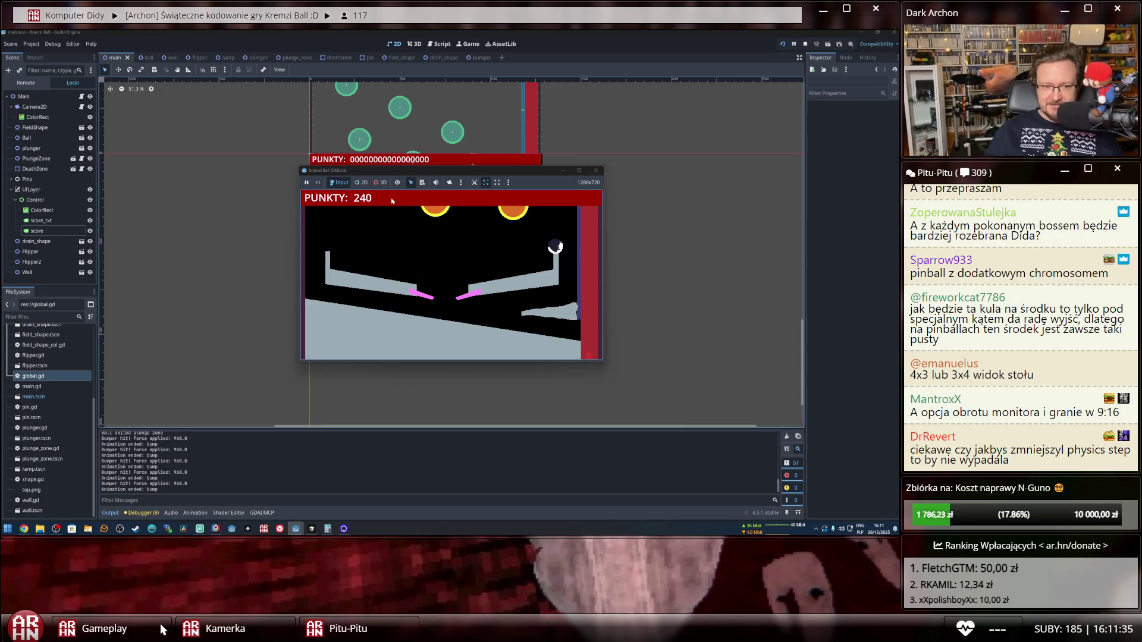
pyautogui.moveTo(522, 171)
pyautogui.mouseDown()
pyautogui.moveTo(633, 311)
pyautogui.moveTo(544, 172)
pyautogui.mouseUp()
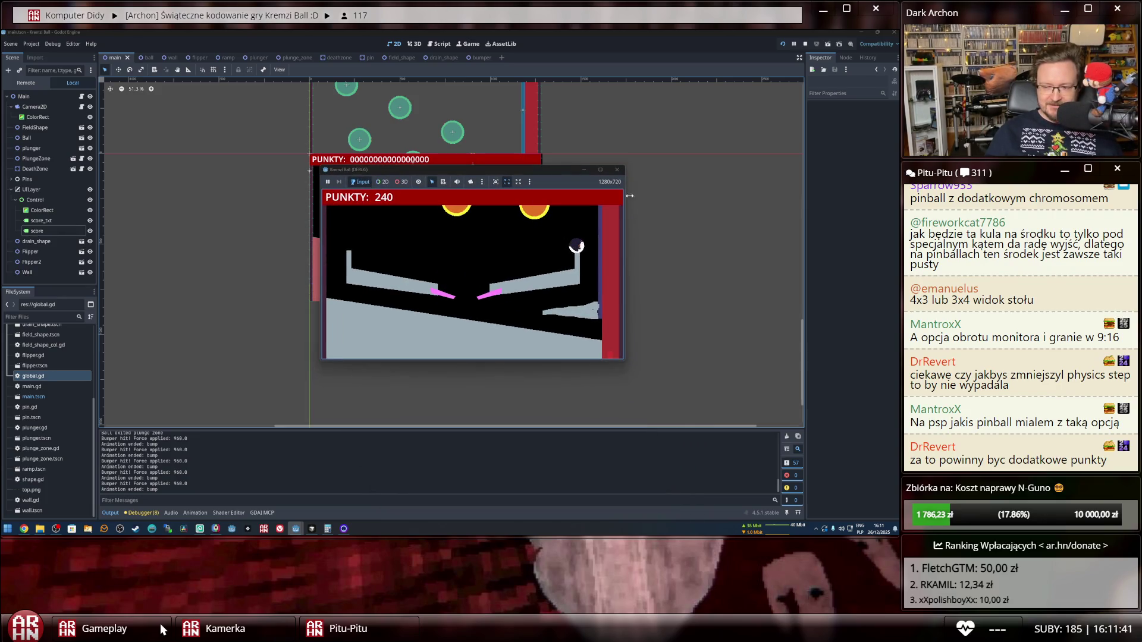
# Close the running game to stop debugging and save the main scene.
pyautogui.click(617, 169)
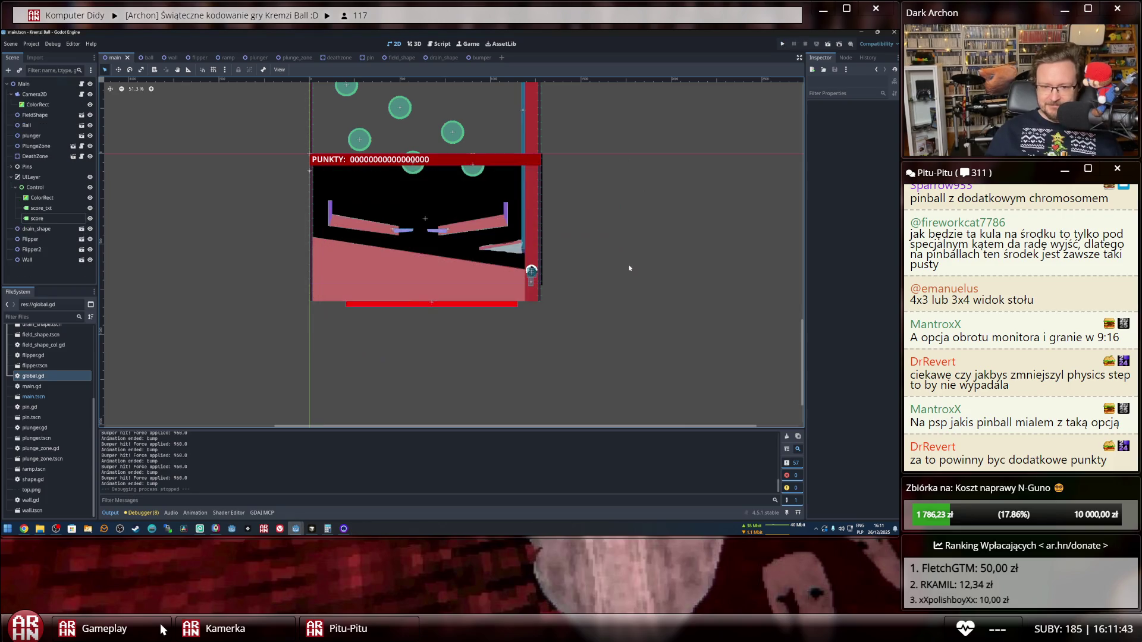
pyautogui.scroll(3, 646, 320)
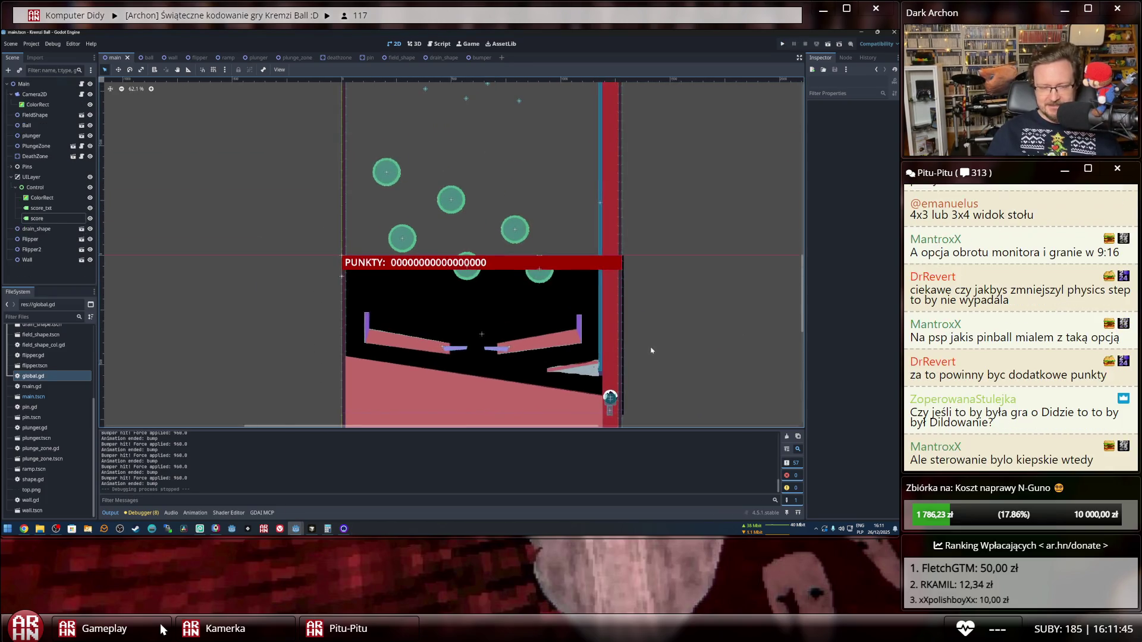
pyautogui.moveTo(653, 345); pyautogui.dragTo(597, 212)
pyautogui.scroll(-1, 597, 211)
pyautogui.hotkey('ctrl', 's')
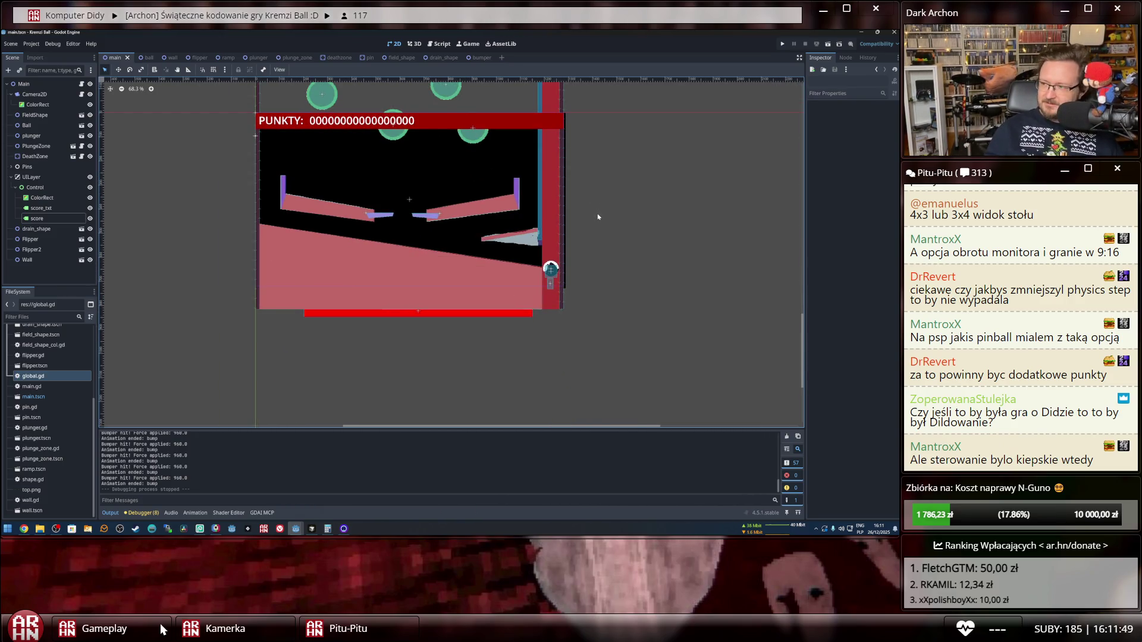
# Zoom and pan the 2D viewport to inspect the playfield, briefly selecting the DeathZone.
pyautogui.moveTo(590, 187); pyautogui.dragTo(624, 260)
pyautogui.scroll(-4, 624, 262)
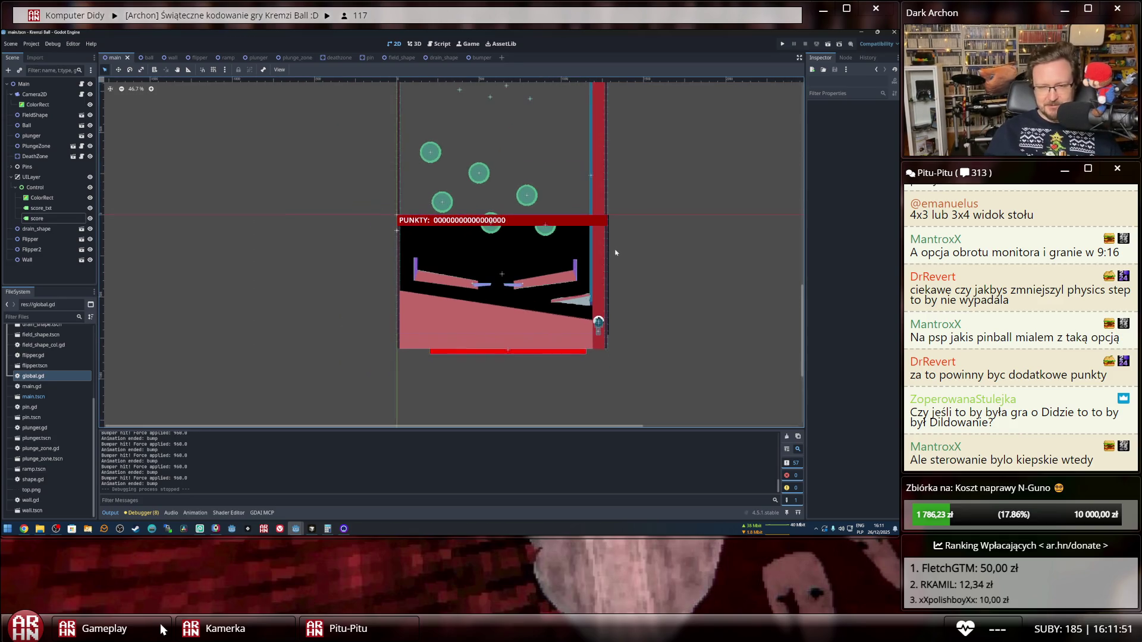
pyautogui.scroll(1, 627, 258)
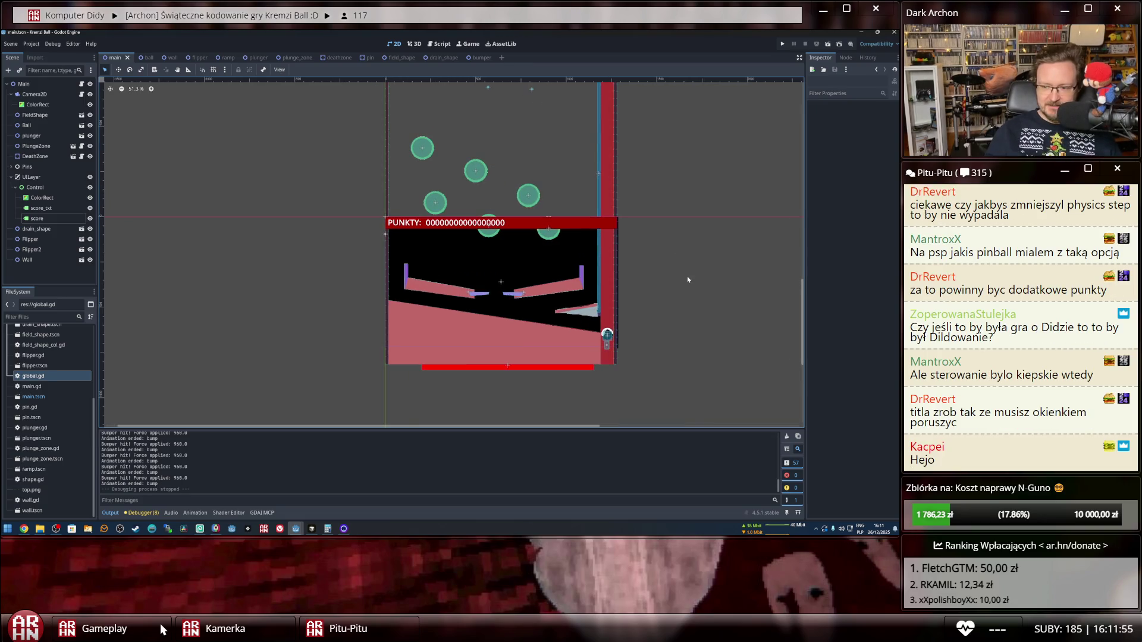
pyautogui.scroll(1, 689, 274)
pyautogui.scroll(1, 702, 253)
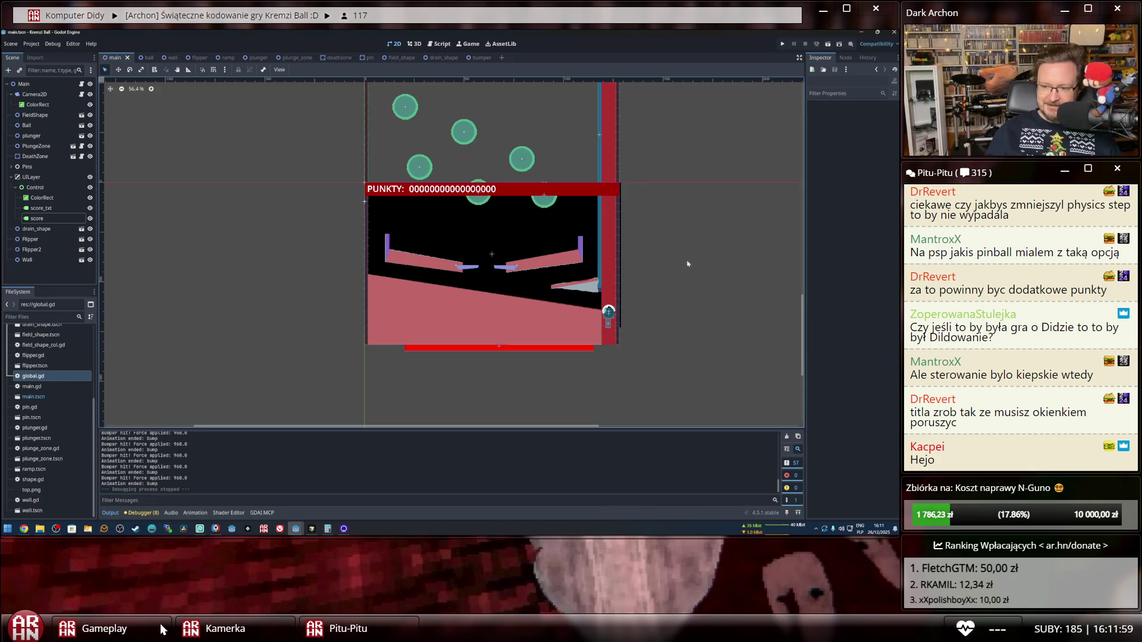
pyautogui.scroll(1, 685, 264)
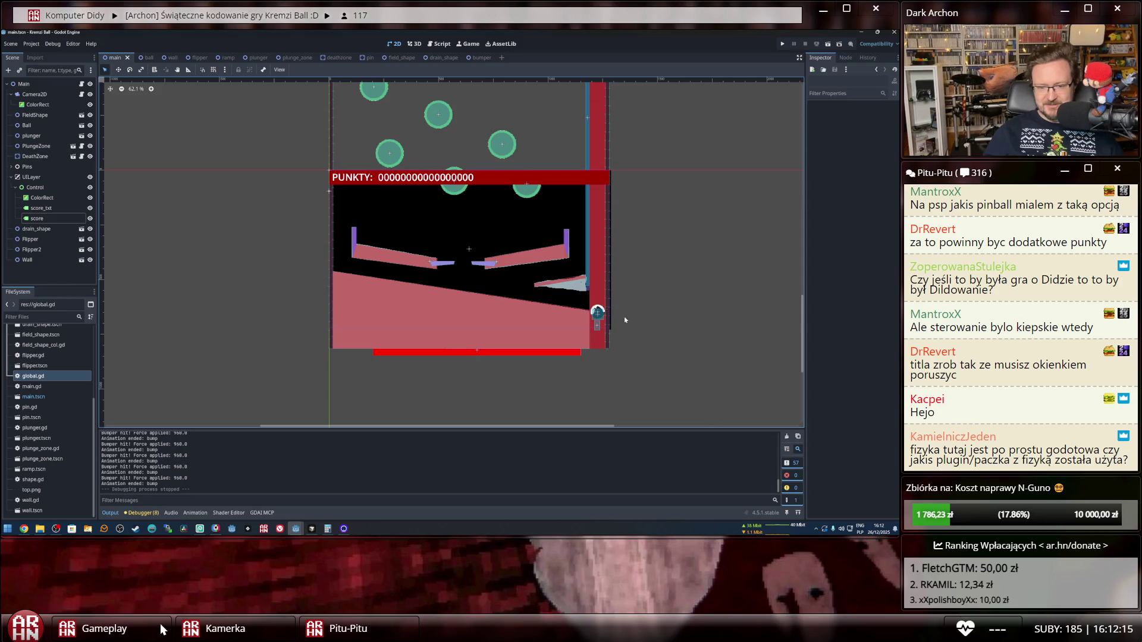
pyautogui.scroll(-6, 668, 331)
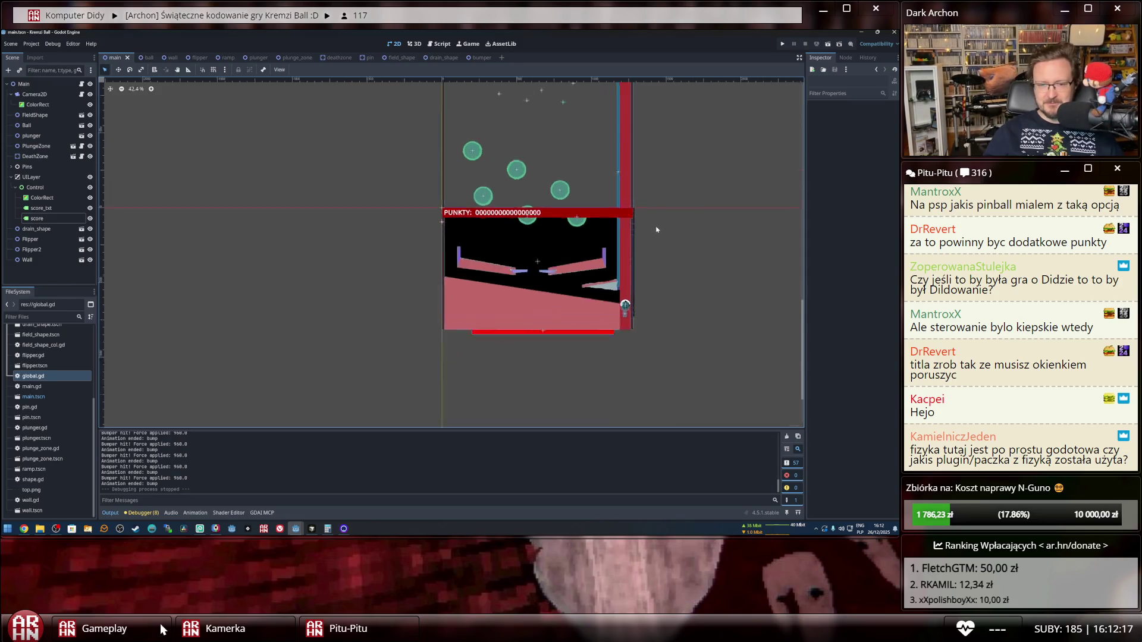
pyautogui.scroll(10, 634, 269)
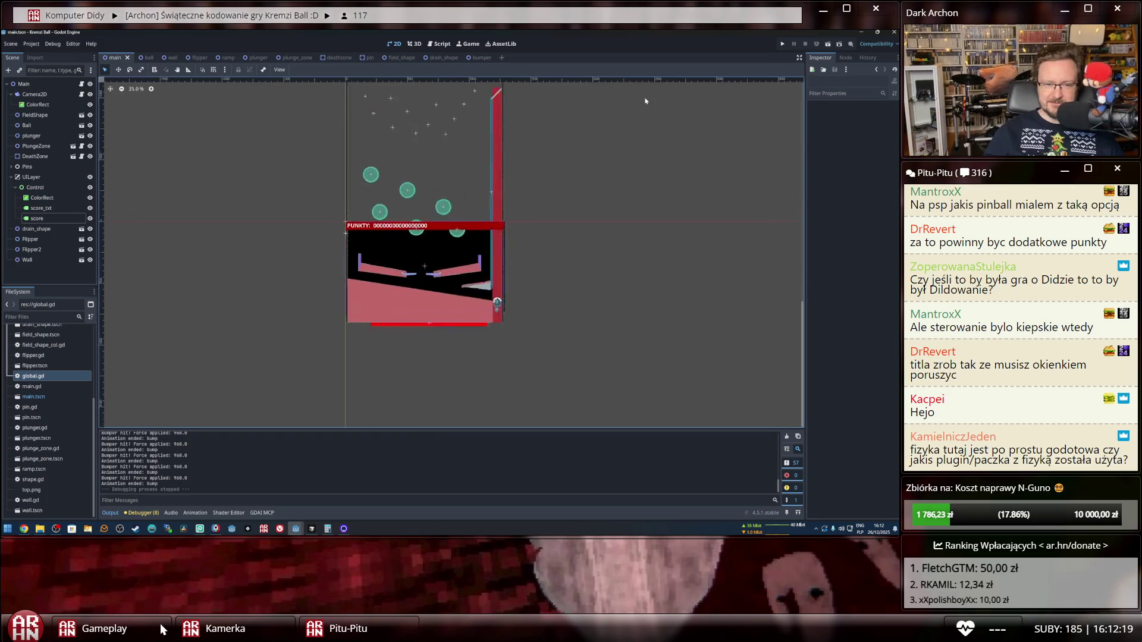
pyautogui.hscroll(-5, 632, 227)
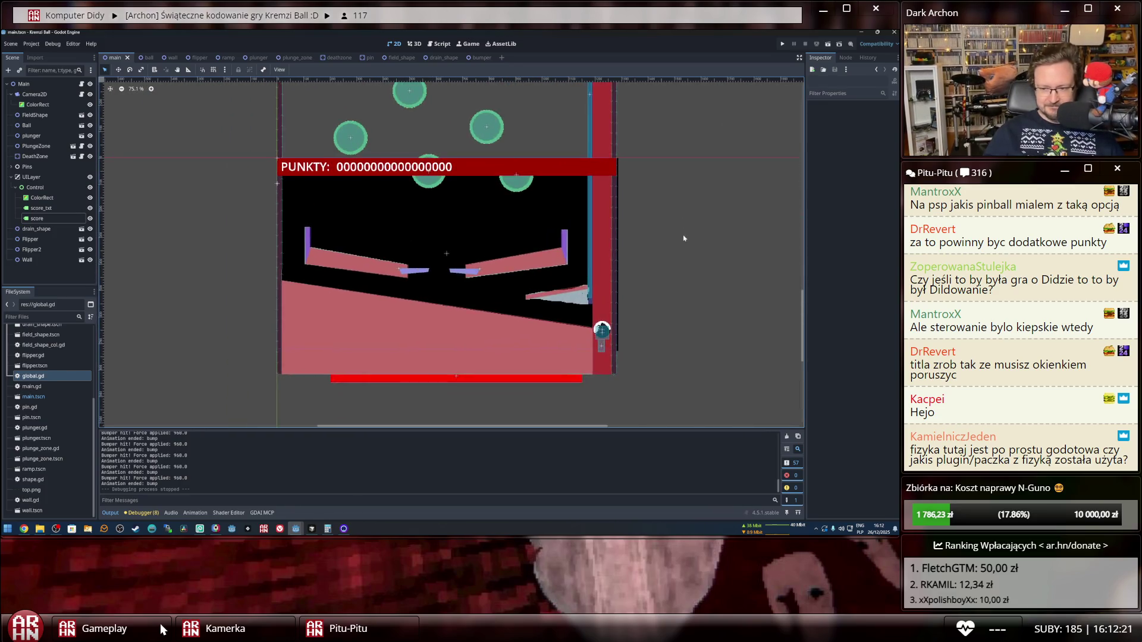
pyautogui.scroll(2, 699, 250)
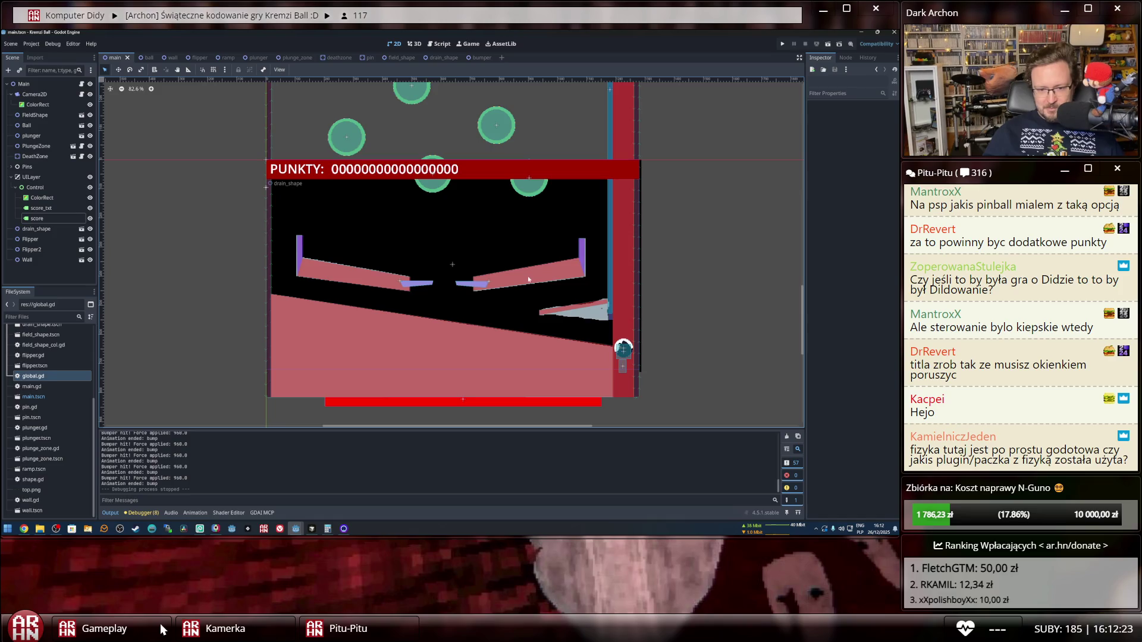
pyautogui.hscroll(-1, 769, 282)
pyautogui.hscroll(-1, 770, 179)
pyautogui.scroll(-2, 772, 142)
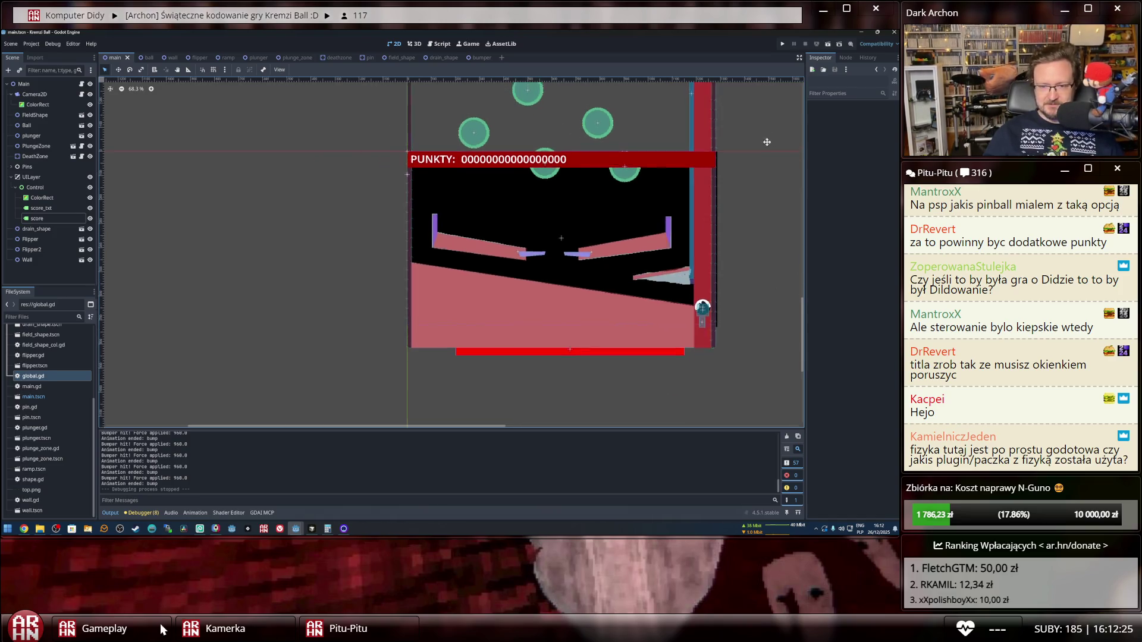
pyautogui.scroll(6, 768, 143)
pyautogui.scroll(-7, 737, 125)
pyautogui.scroll(2, 719, 333)
pyautogui.hscroll(-1, 755, 345)
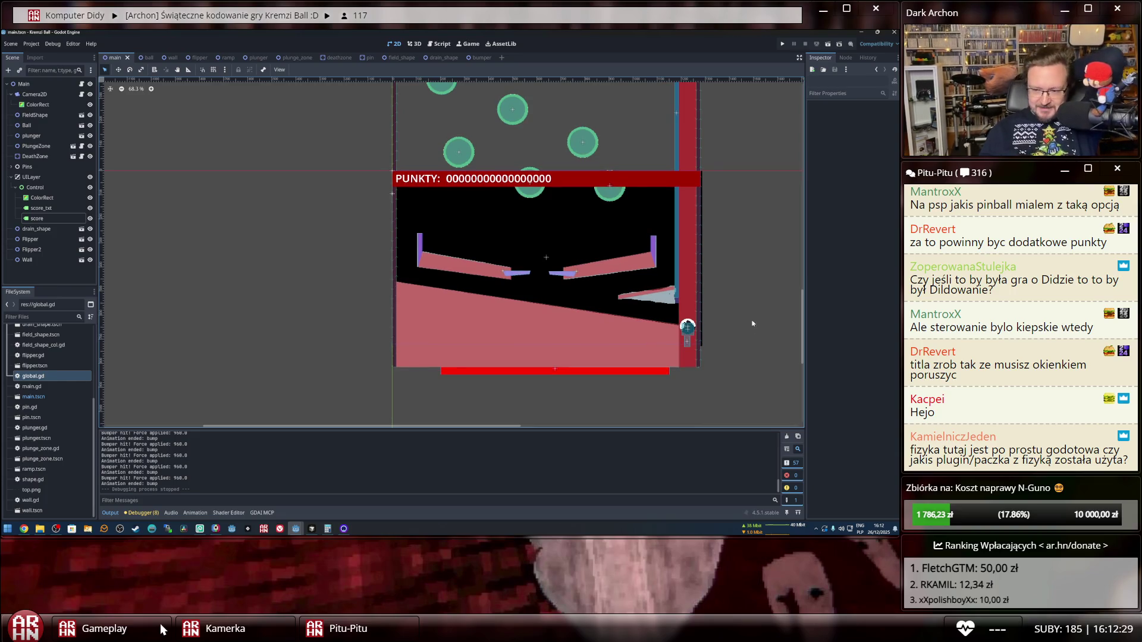
pyautogui.scroll(1, 757, 250)
pyautogui.scroll(8, 741, 209)
pyautogui.hscroll(-1, 743, 190)
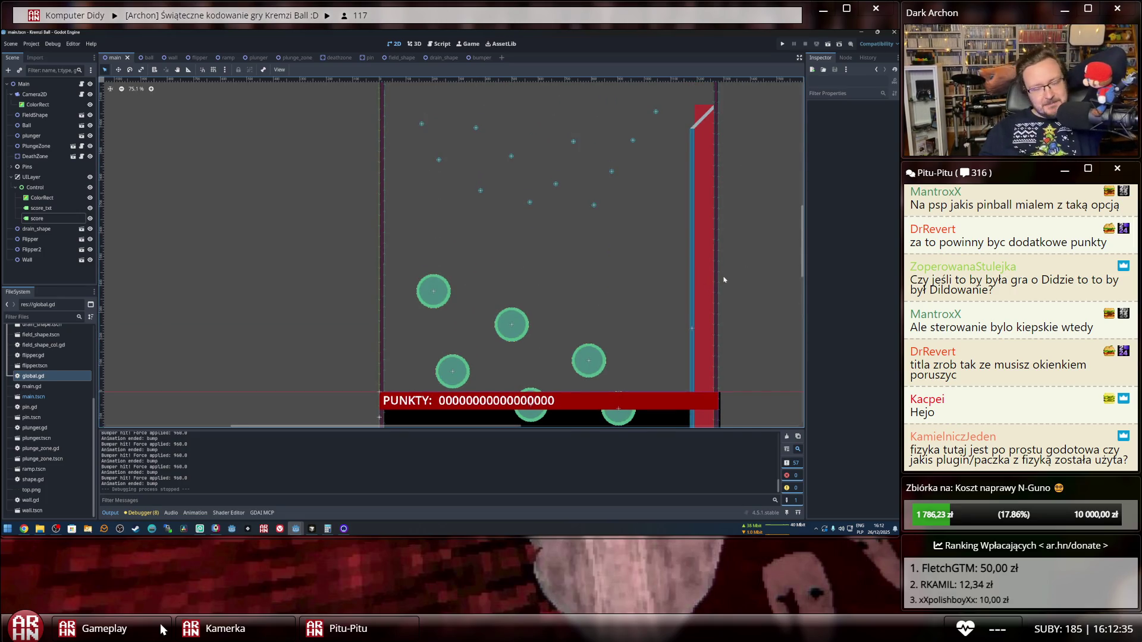
pyautogui.scroll(-1, 722, 280)
pyautogui.scroll(-5, 742, 171)
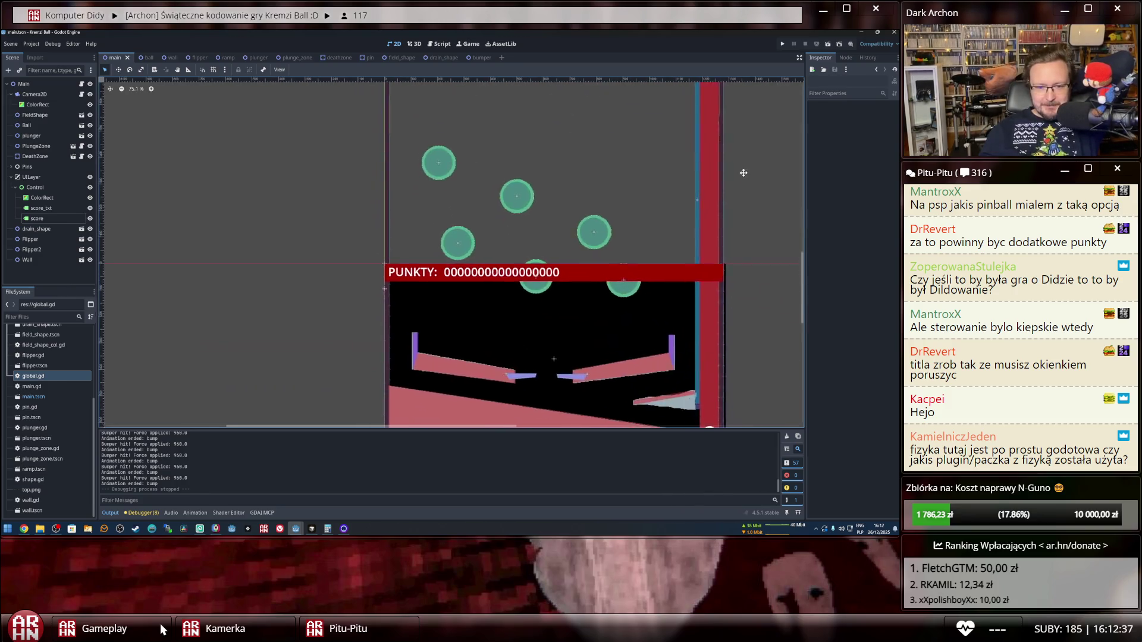
pyautogui.scroll(-5, 746, 209)
pyautogui.scroll(1, 752, 241)
pyautogui.scroll(3, 752, 241)
pyautogui.hscroll(-1, 752, 241)
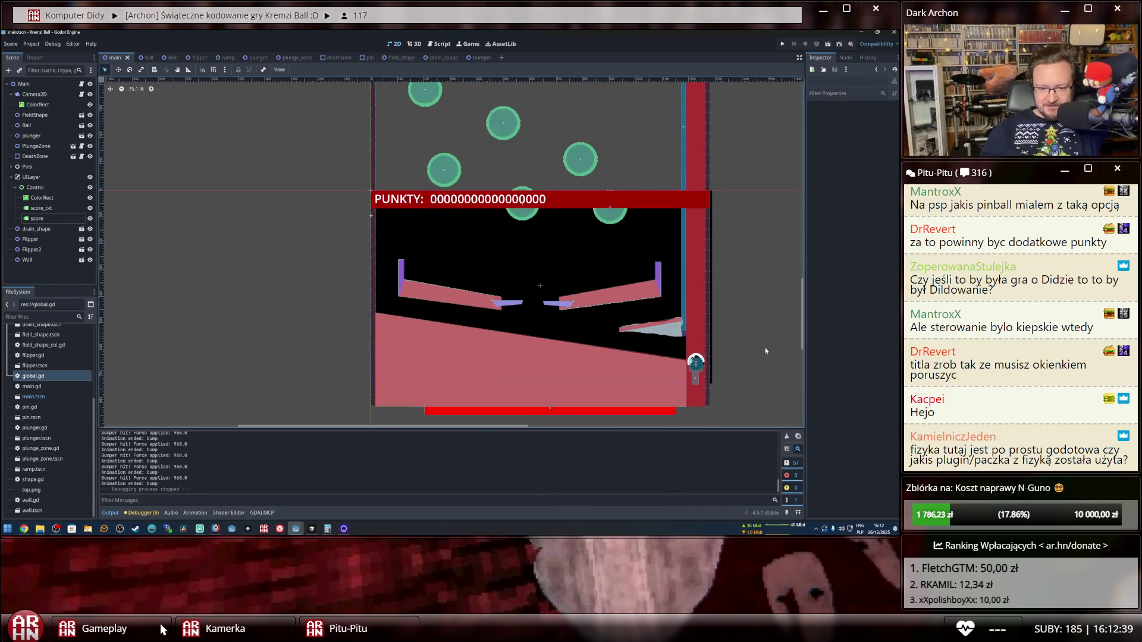
pyautogui.click(583, 411)
pyautogui.click(768, 356)
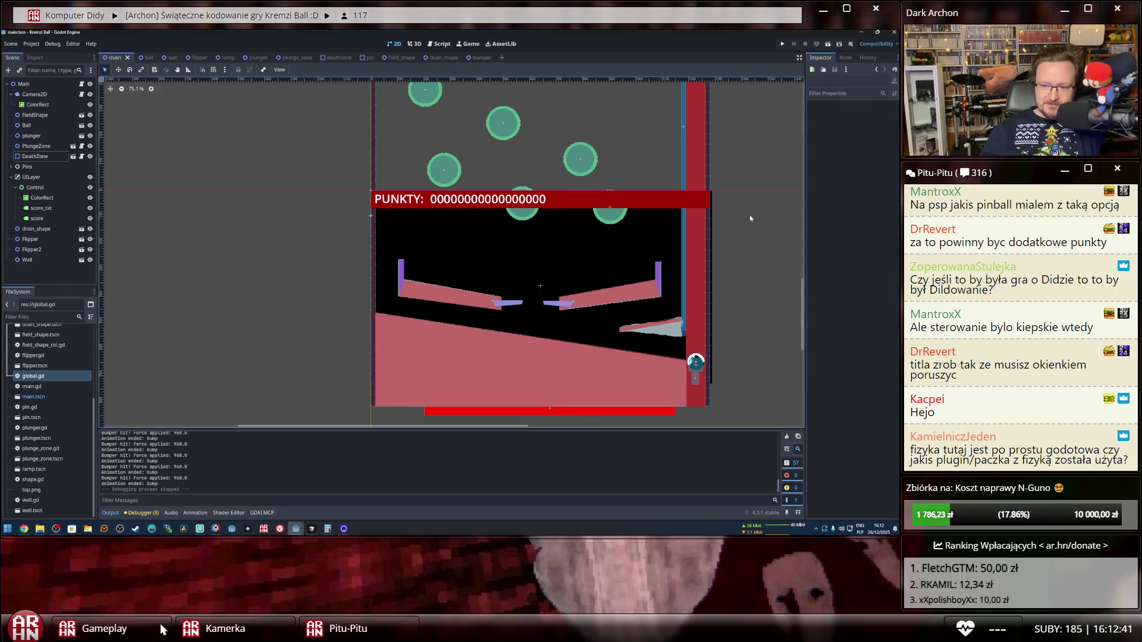
pyautogui.scroll(3, 744, 250)
pyautogui.scroll(-1, 723, 205)
pyautogui.scroll(1, 724, 208)
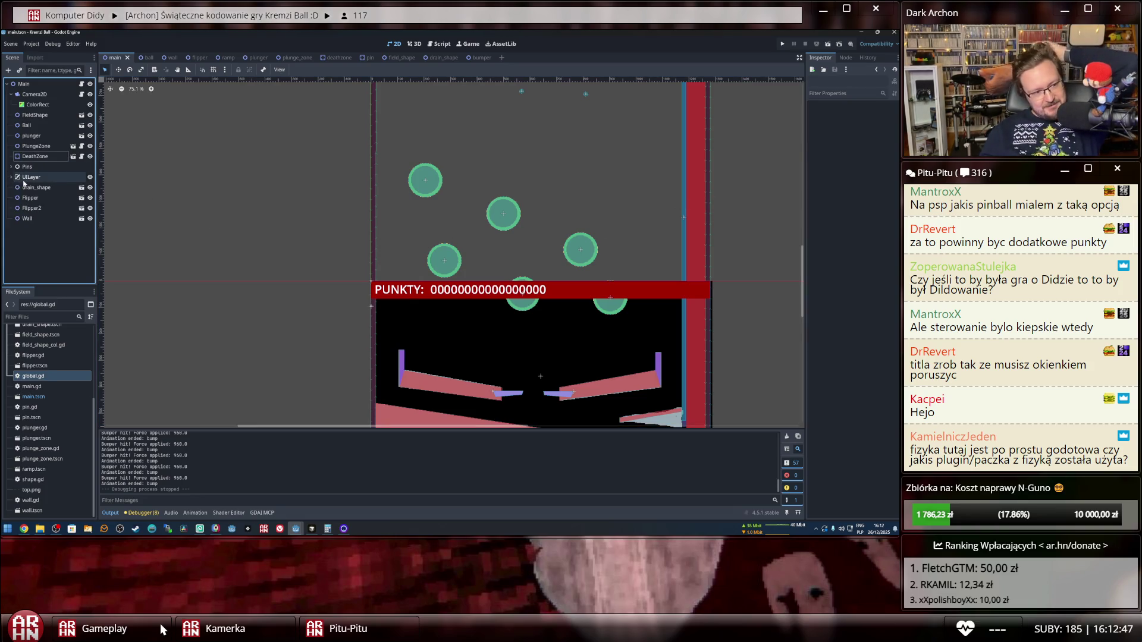
pyautogui.click(24, 177)
pyautogui.click(11, 177)
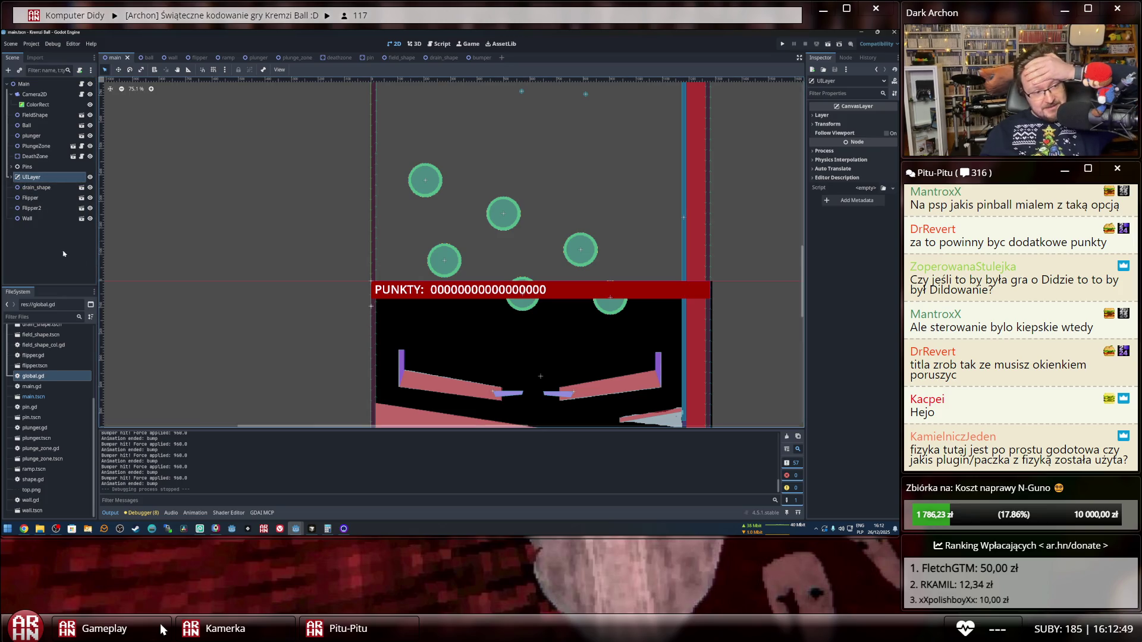
pyautogui.click(27, 84)
pyautogui.click(263, 187)
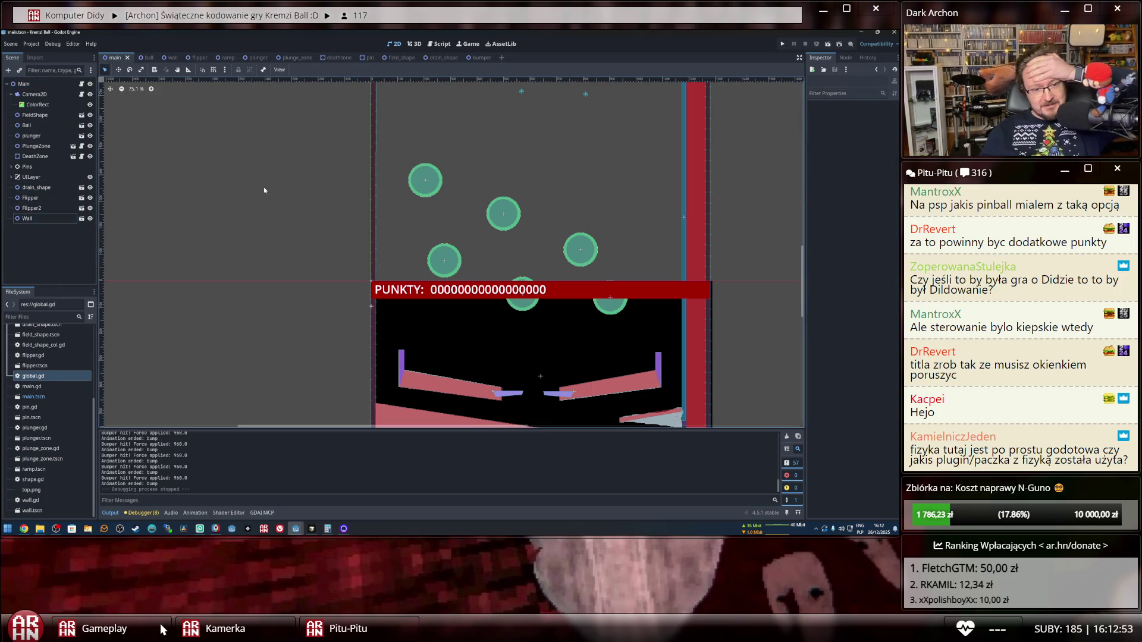
pyautogui.scroll(-2, 263, 187)
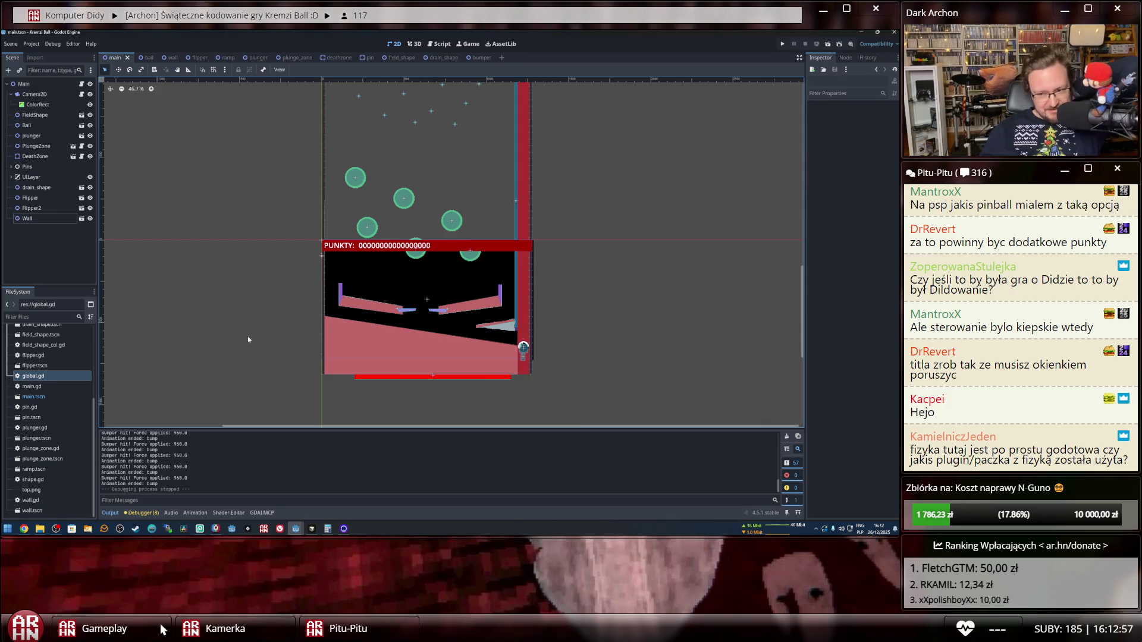
pyautogui.rightClick(112, 58)
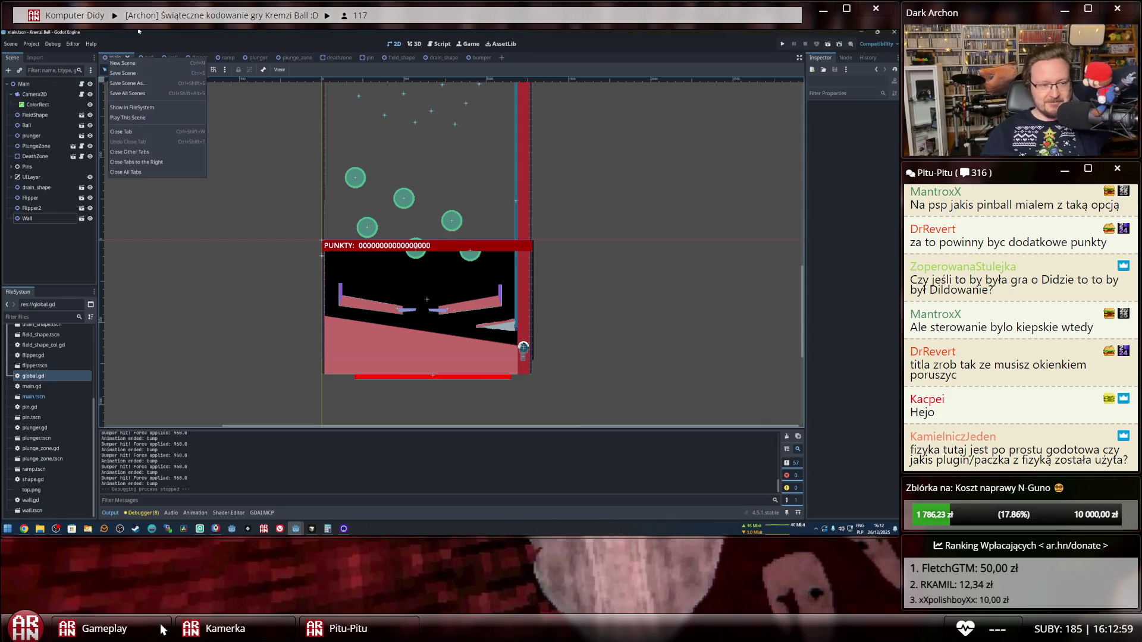
pyautogui.scroll(3, 568, 381)
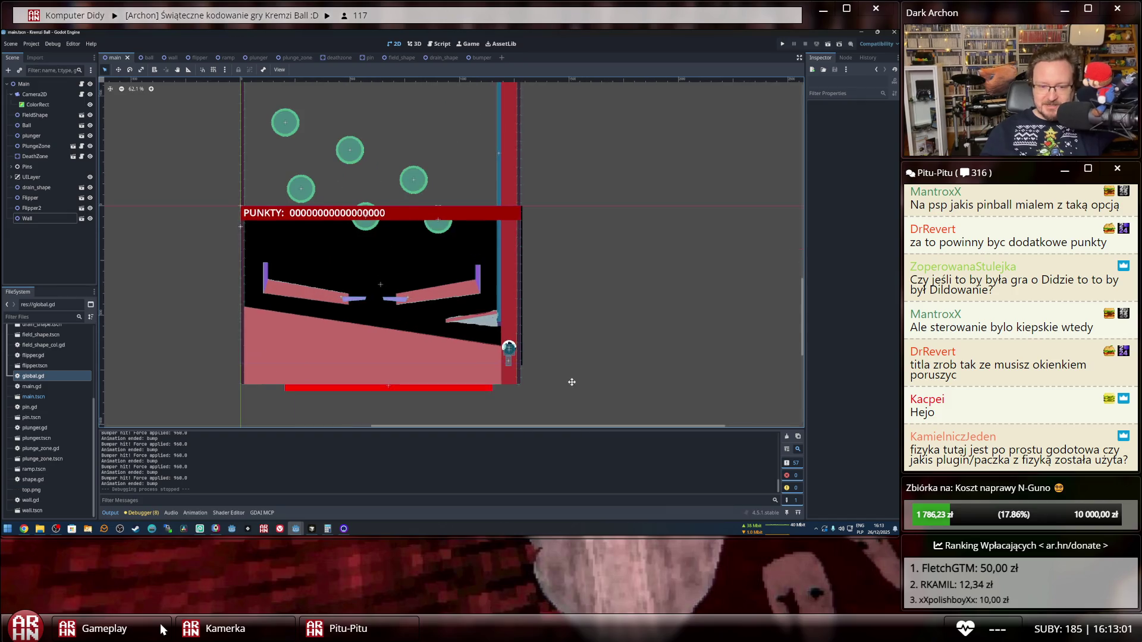
pyautogui.scroll(5, 605, 341)
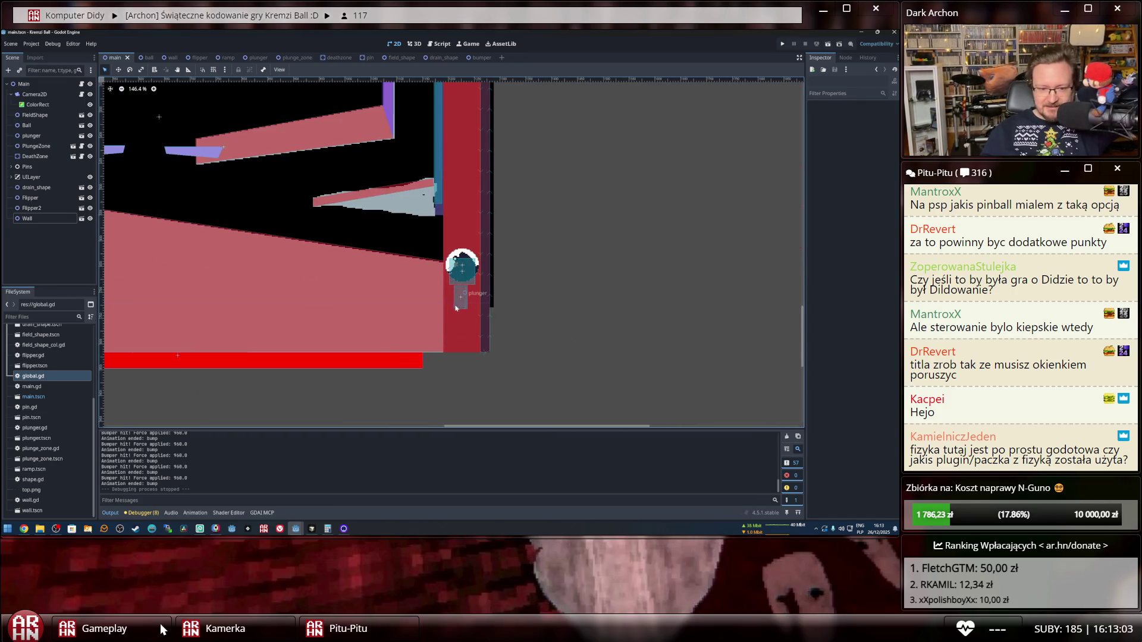
pyautogui.scroll(-2, 463, 314)
pyautogui.scroll(-2, 637, 339)
pyautogui.scroll(4, 716, 276)
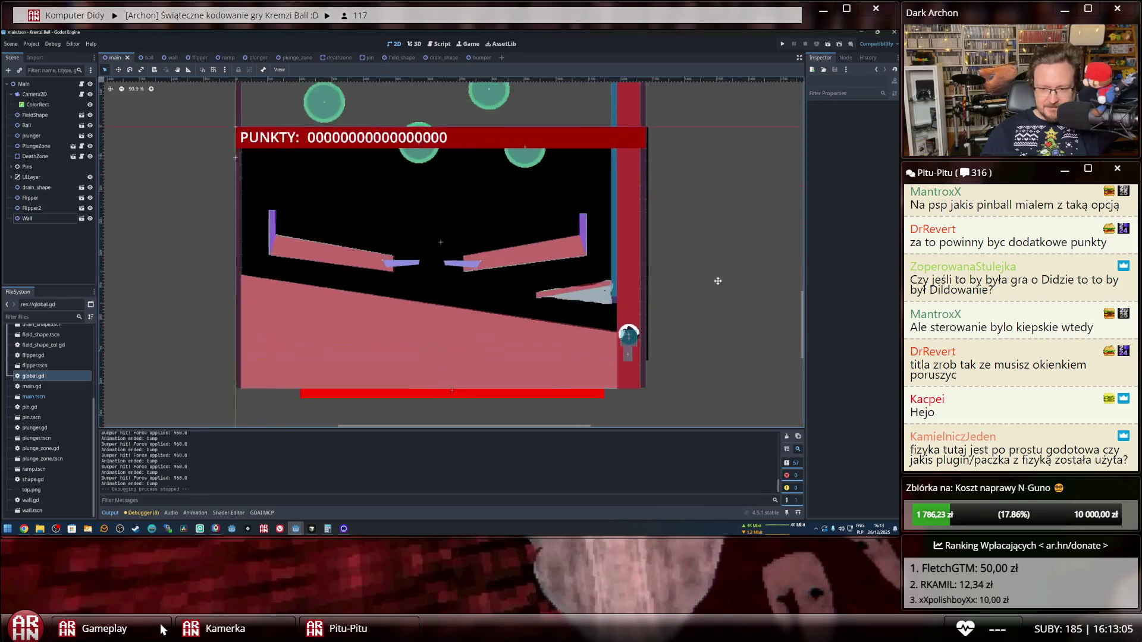
pyautogui.scroll(-1, 706, 197)
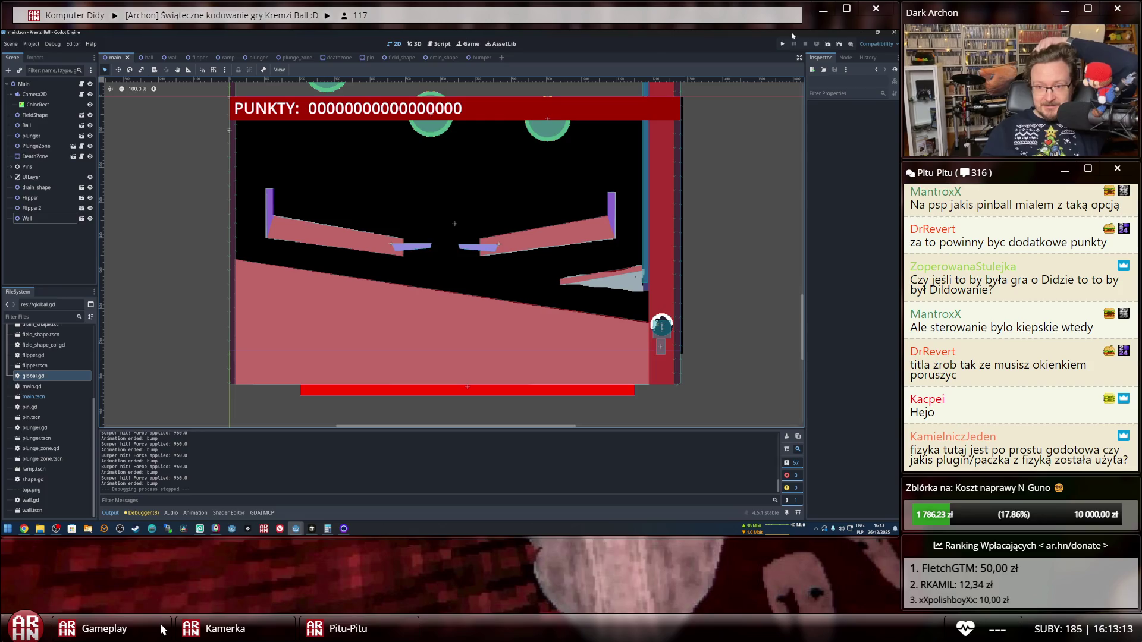
pyautogui.scroll(3, 659, 373)
pyautogui.scroll(-5, 659, 373)
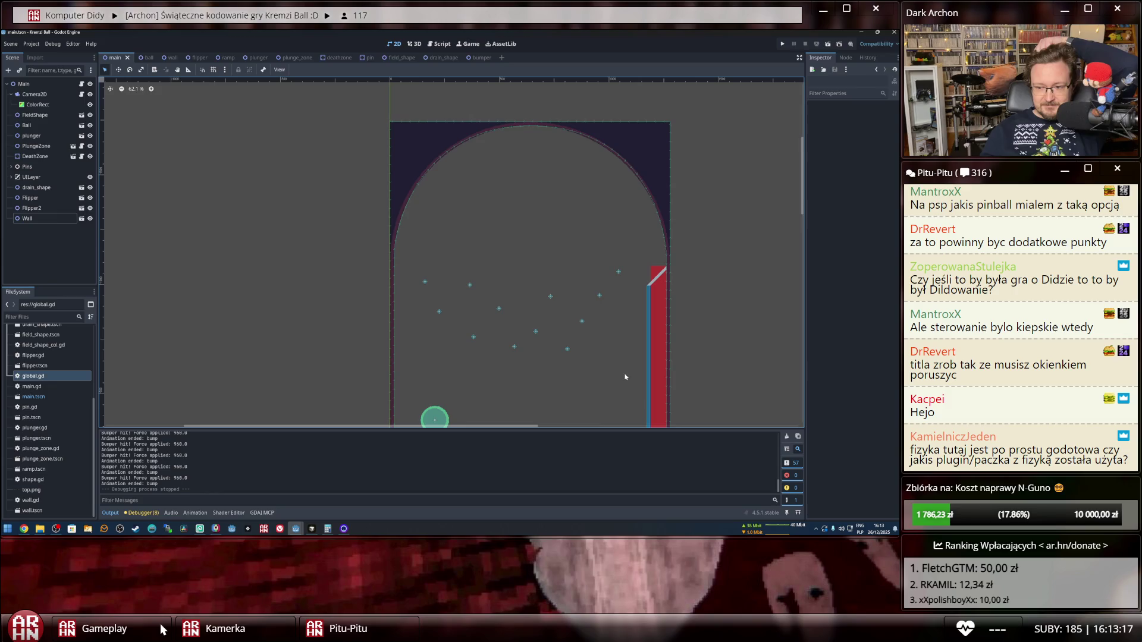
pyautogui.scroll(-3, 537, 342)
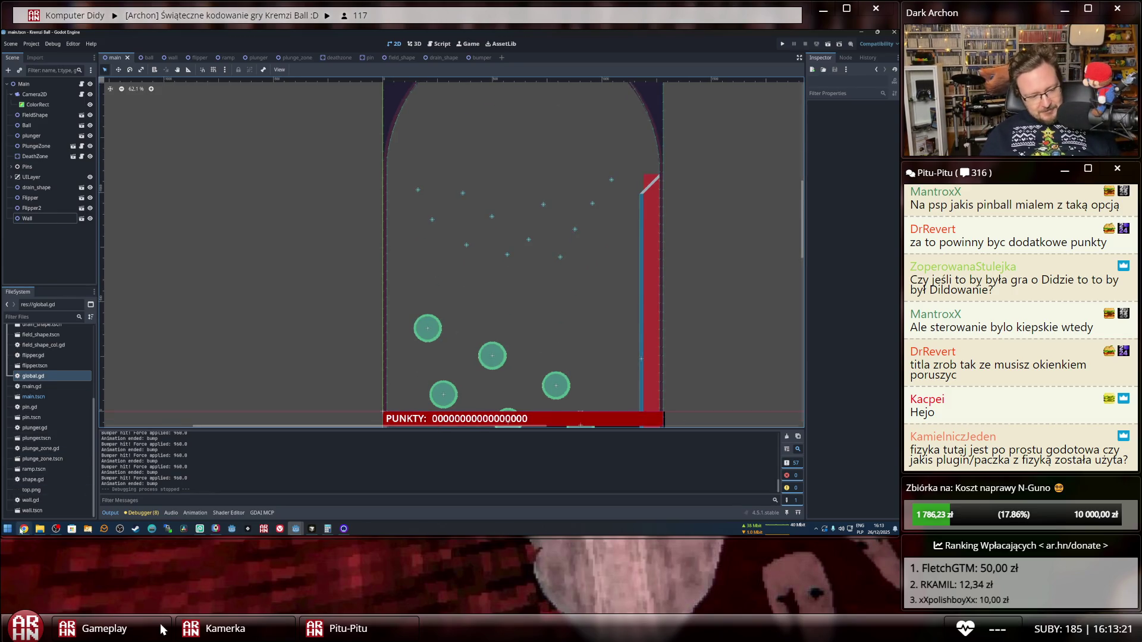
pyautogui.moveTo(23, 528)
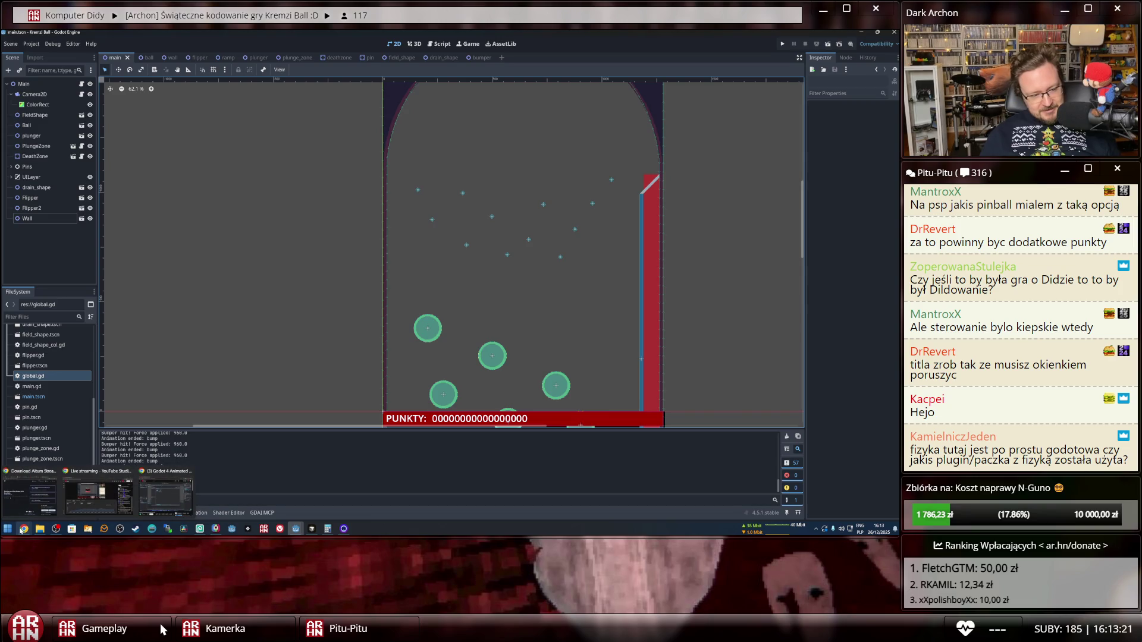
# Frame the whole playfield in the 2D view, then box-select the top-left bumpers.
pyautogui.click(3, 499)
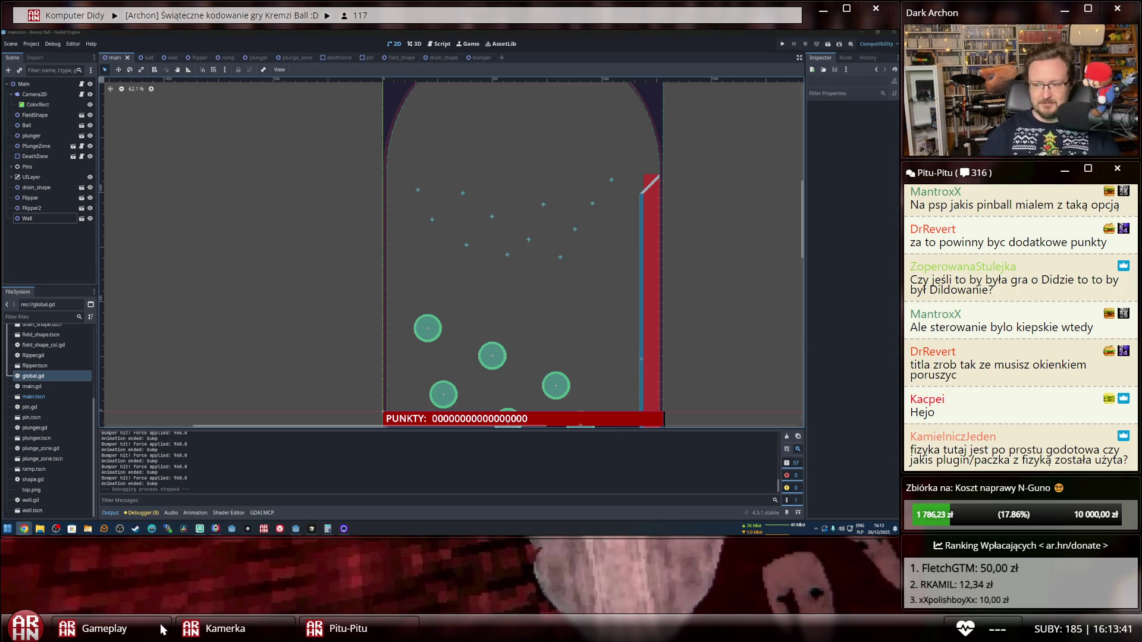
pyautogui.moveTo(539, 316); pyautogui.dragTo(426, 104)
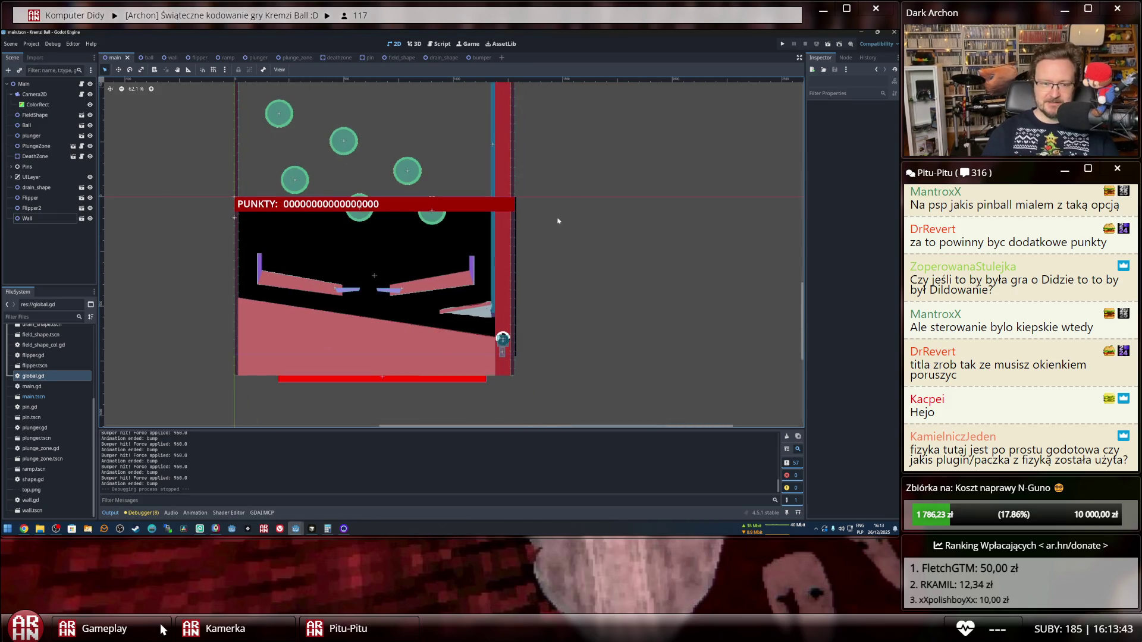
pyautogui.scroll(3, 426, 104)
pyautogui.moveTo(633, 213); pyautogui.dragTo(712, 331)
pyautogui.scroll(-4, 691, 334)
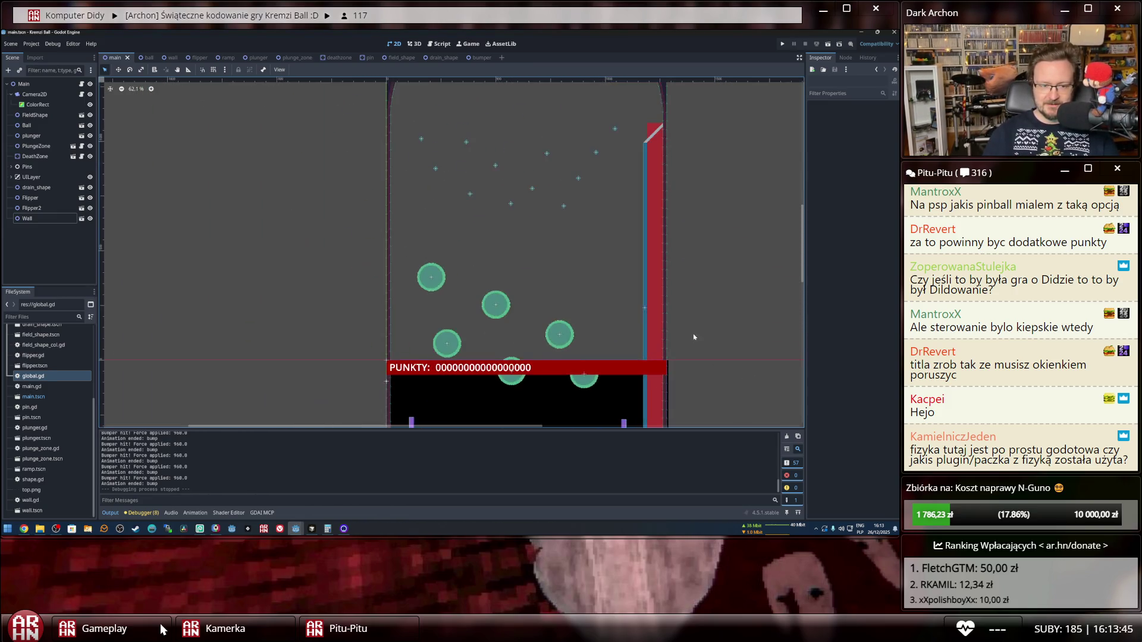
pyautogui.moveTo(730, 263); pyautogui.dragTo(634, 108)
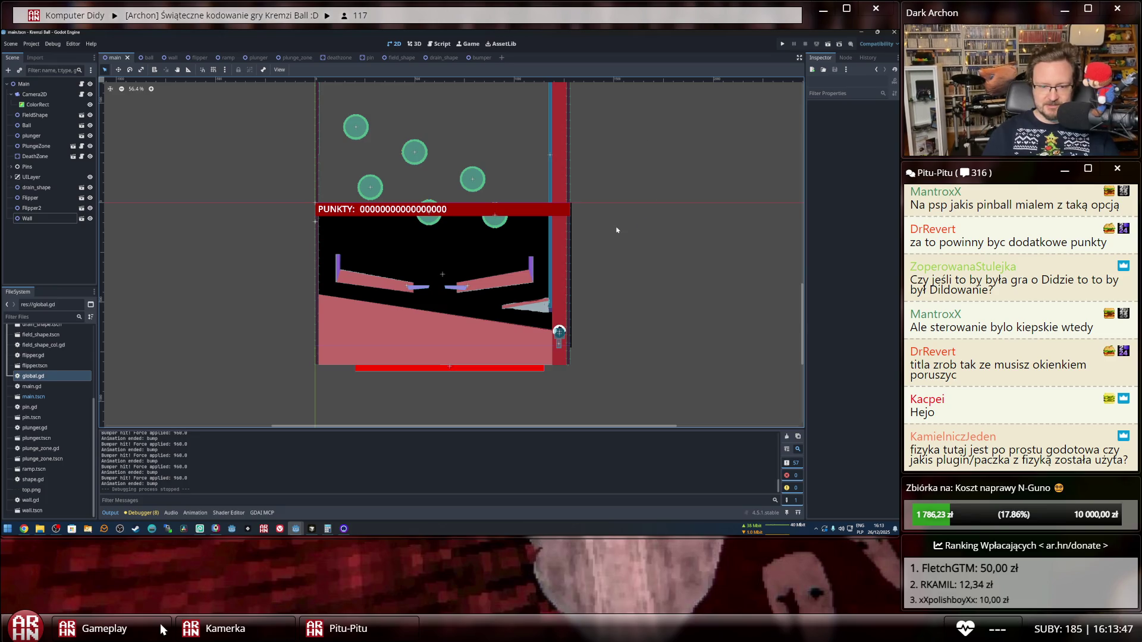
pyautogui.moveTo(617, 230); pyautogui.dragTo(639, 246)
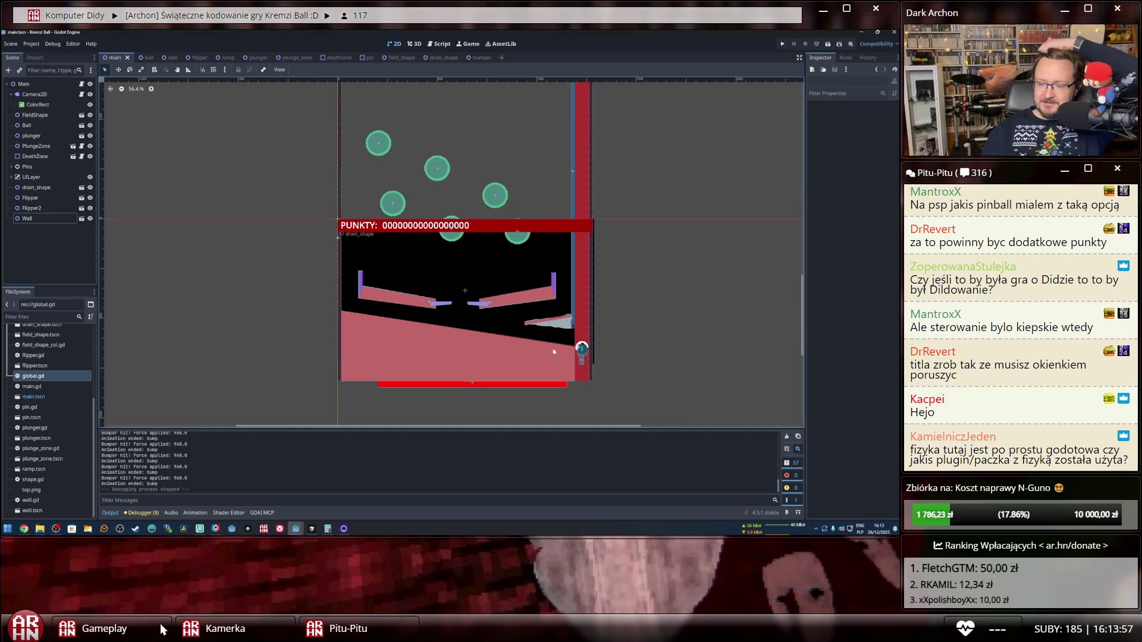
pyautogui.moveTo(290, 132); pyautogui.dragTo(357, 163)
pyautogui.moveTo(358, 163)
pyautogui.mouseDown()
pyautogui.moveTo(409, 136)
pyautogui.moveTo(414, 107)
pyautogui.moveTo(551, 225)
pyautogui.moveTo(560, 267)
pyautogui.mouseUp()
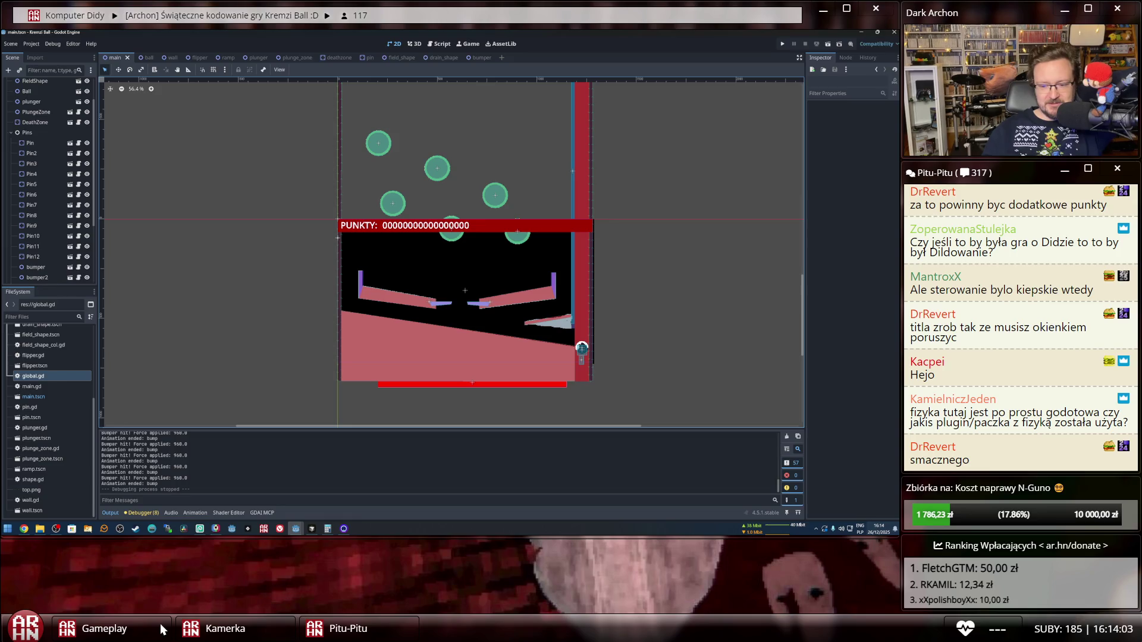
# Clear all Windows system notifications from the notification centre.
pyautogui.click(878, 529)
pyautogui.press('Escape')
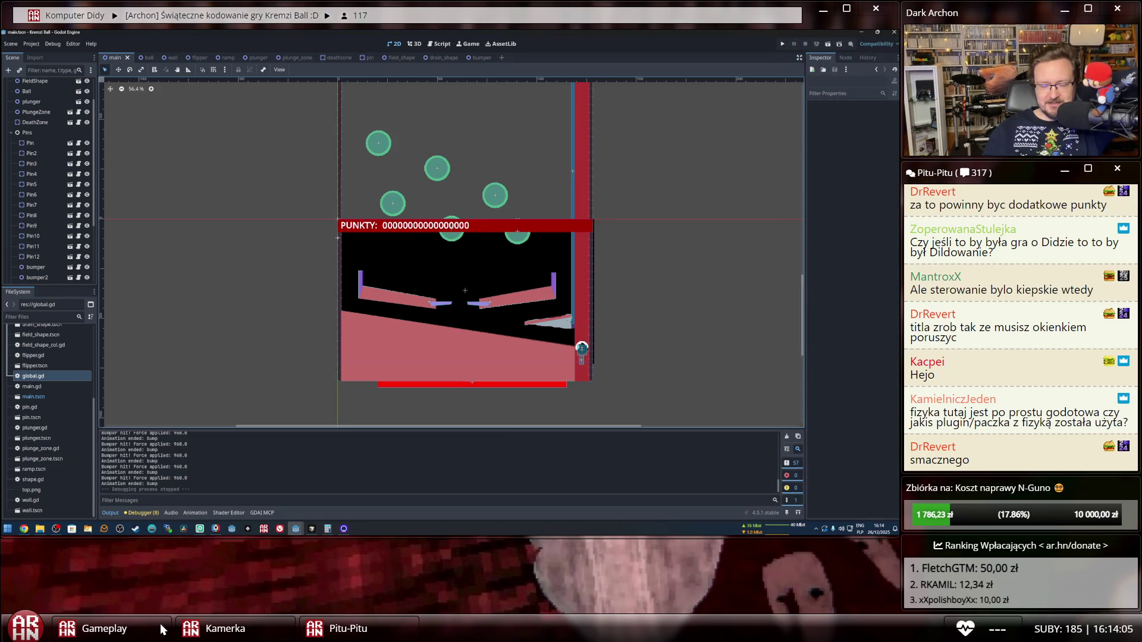
pyautogui.click(880, 528)
pyautogui.click(885, 40)
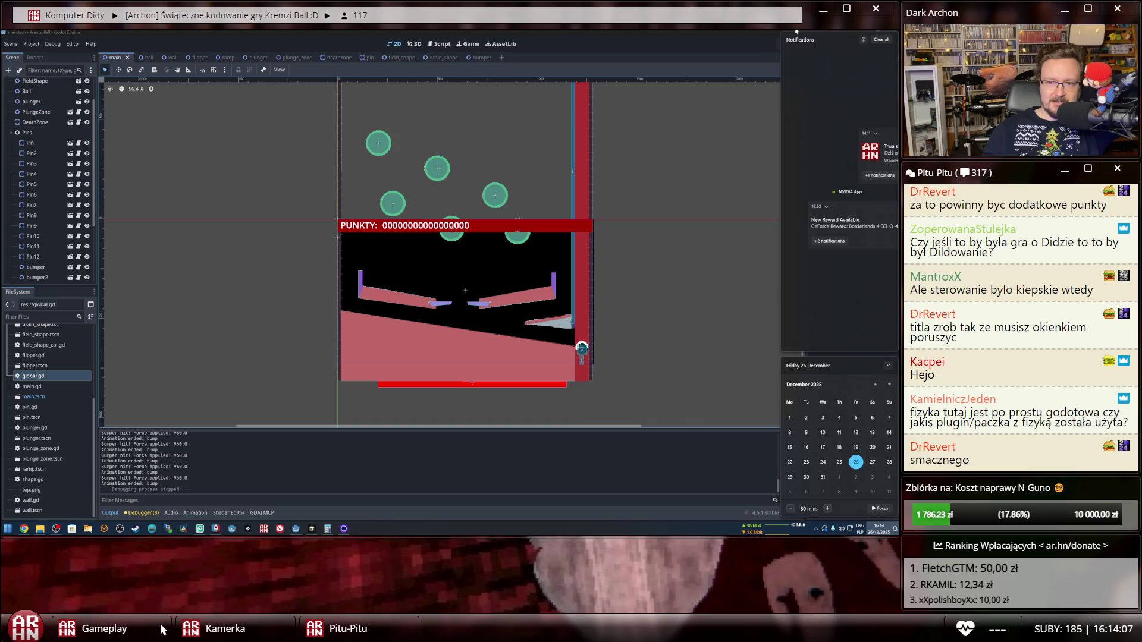
pyautogui.click(659, 31)
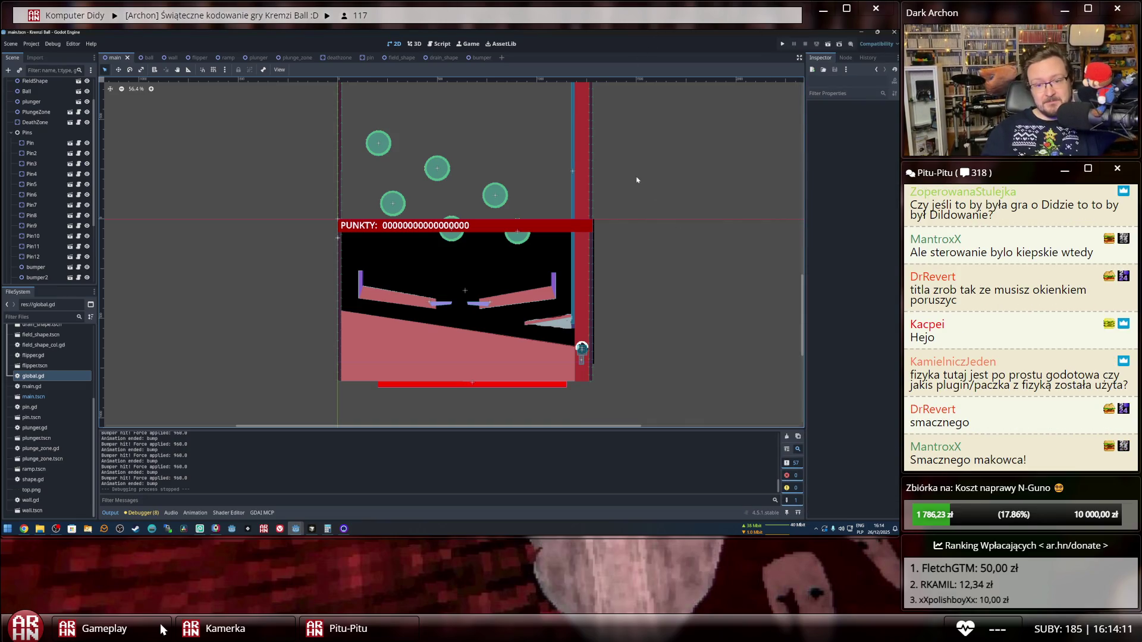
# Pan the 2D view to the playfield's top arch, then show January 2026 in the calendar.
pyautogui.moveTo(702, 411)
pyautogui.mouseDown()
pyautogui.moveTo(262, 251)
pyautogui.moveTo(259, 198)
pyautogui.mouseUp()
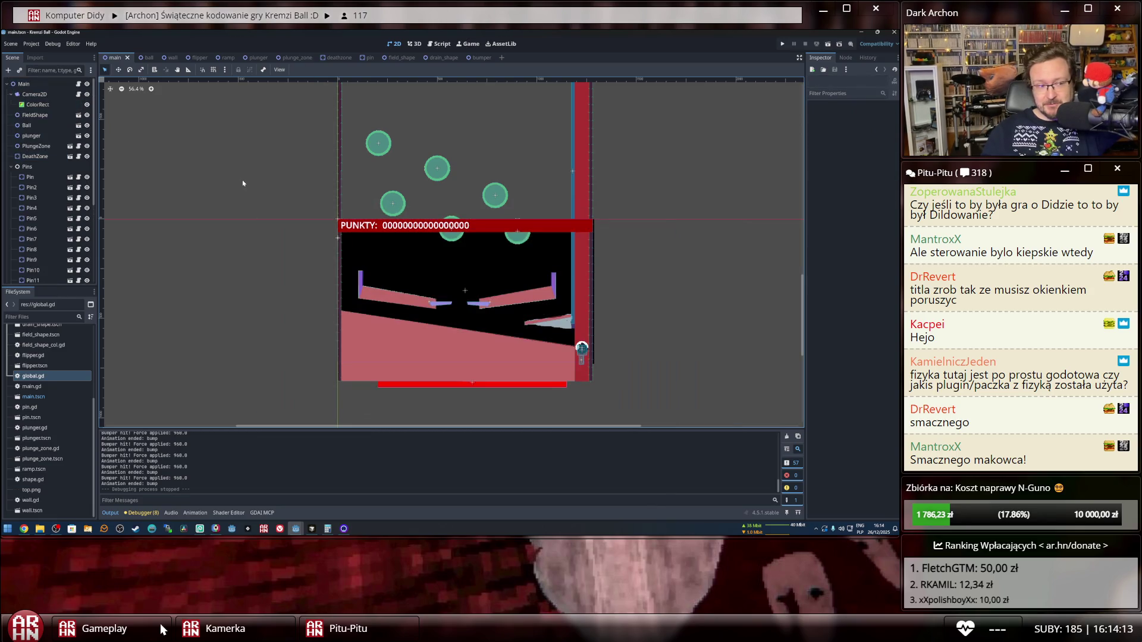
pyautogui.scroll(1, 242, 182)
pyautogui.scroll(-2, 242, 183)
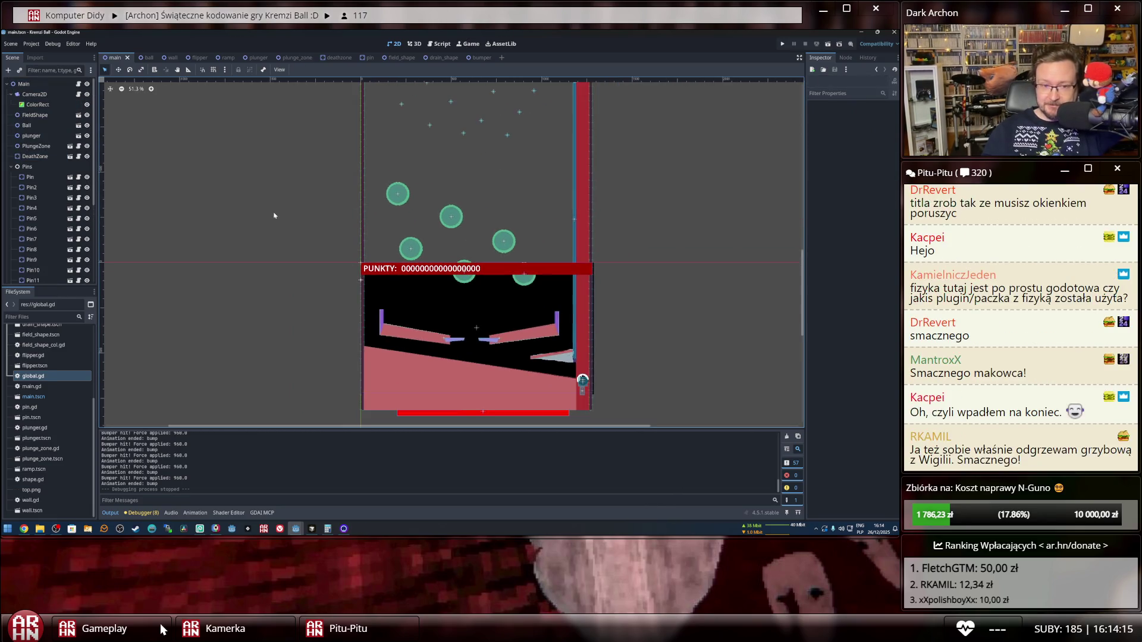
pyautogui.scroll(1, 271, 180)
pyautogui.moveTo(271, 180); pyautogui.dragTo(308, 326)
pyautogui.moveTo(319, 211); pyautogui.dragTo(330, 252)
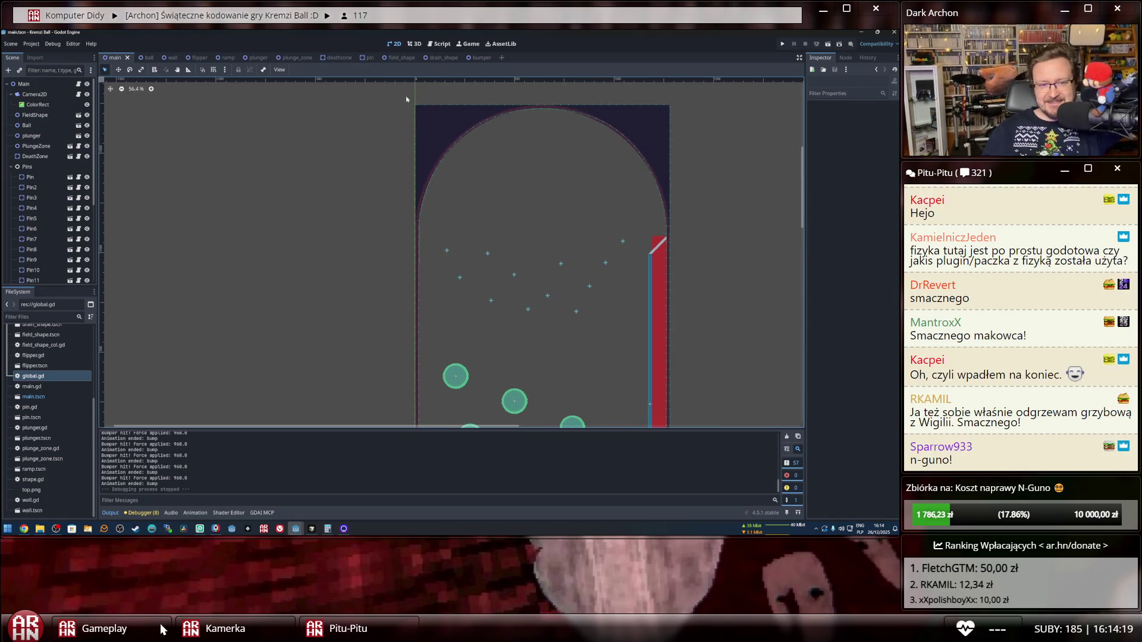
pyautogui.moveTo(406, 99); pyautogui.dragTo(673, 235)
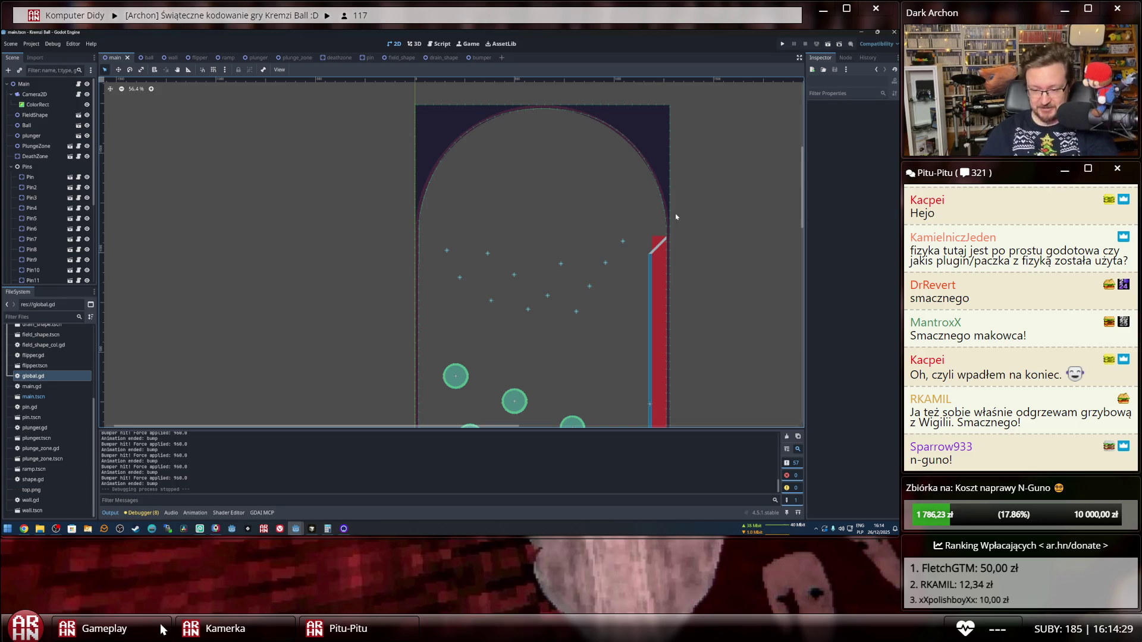
pyautogui.click(879, 528)
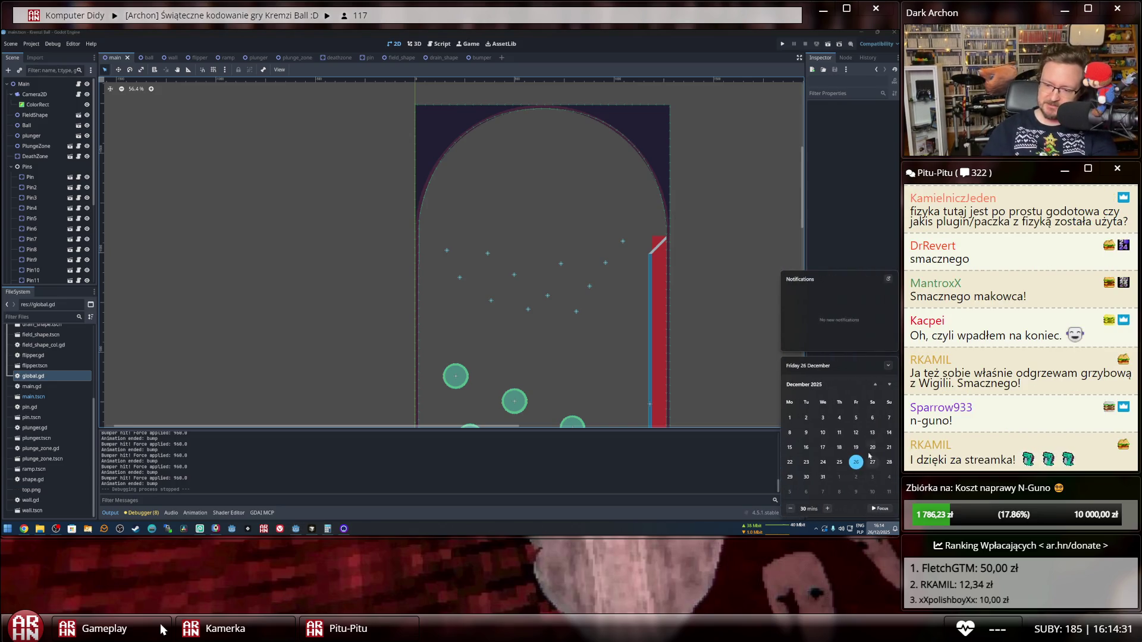
pyautogui.scroll(-1, 864, 438)
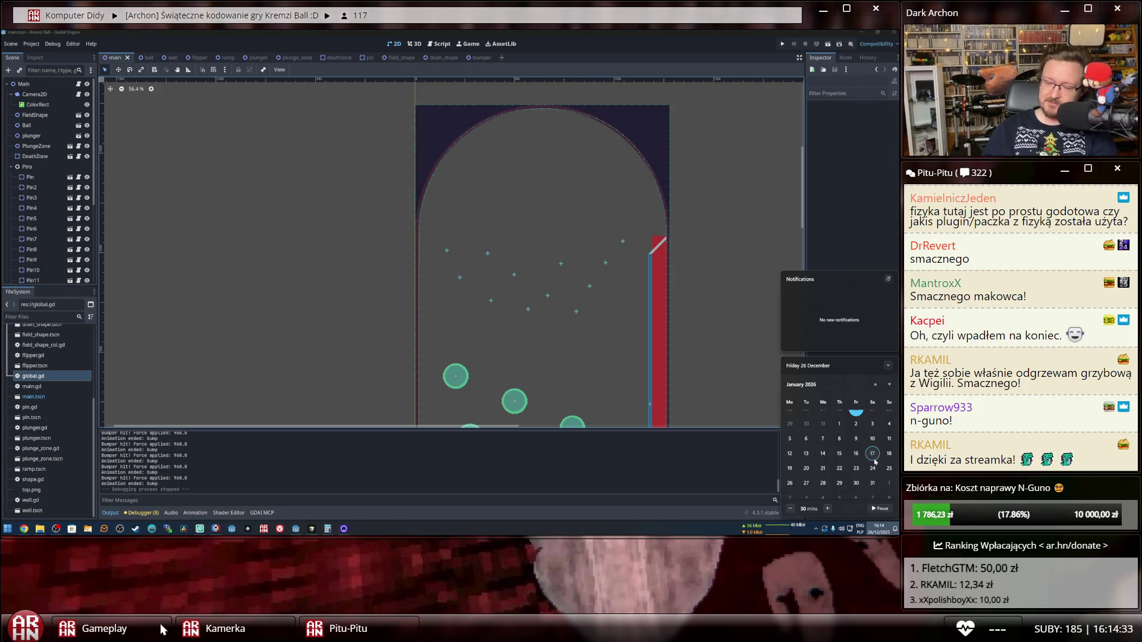